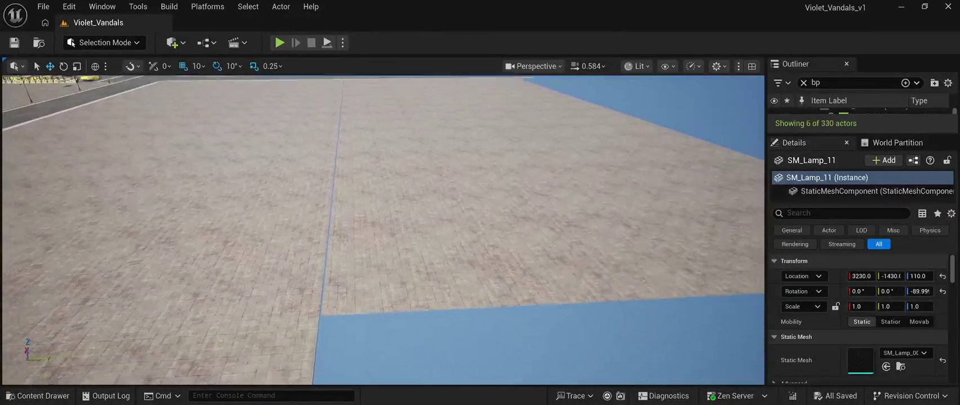
Move pavement slabs SM_RoadModuleVP16x_8 and _7 from Y 3600 to Y 3590
{"action": "left_click", "coordinate": [479, 225]}
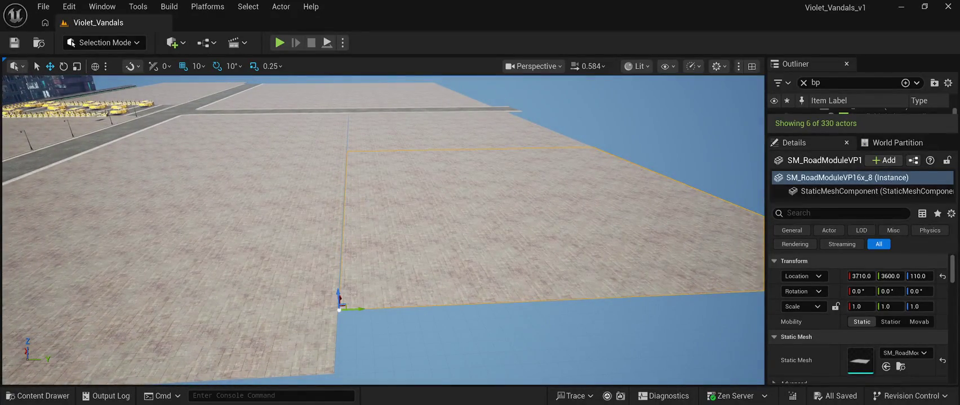
{"action": "left_click_drag", "start_coordinate": [360, 309], "coordinate": [355, 311]}
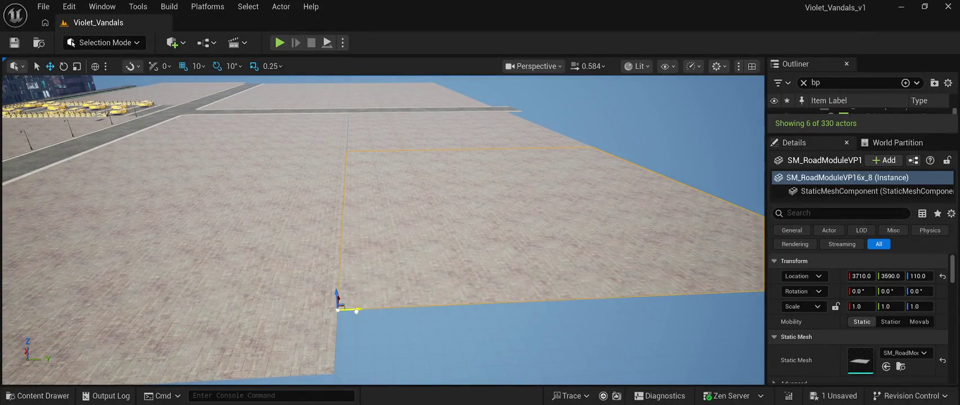
{"action": "left_click", "coordinate": [467, 130]}
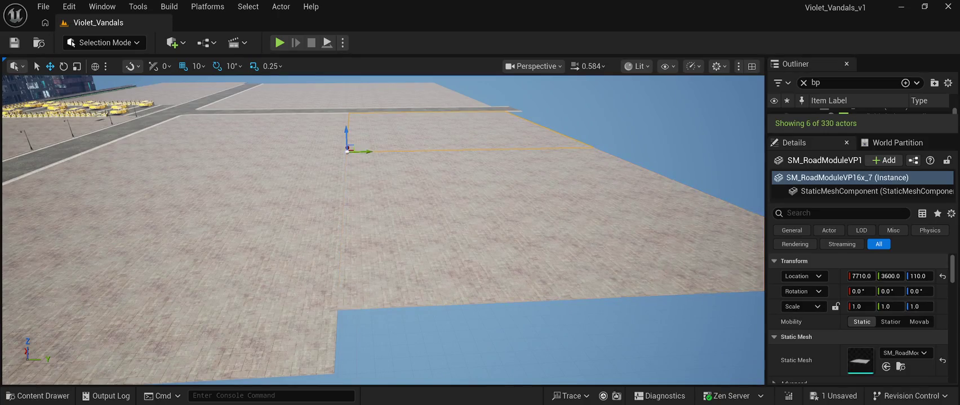
{"action": "left_click_drag", "start_coordinate": [366, 152], "coordinate": [362, 153]}
{"action": "double_click", "coordinate": [845, 112]}
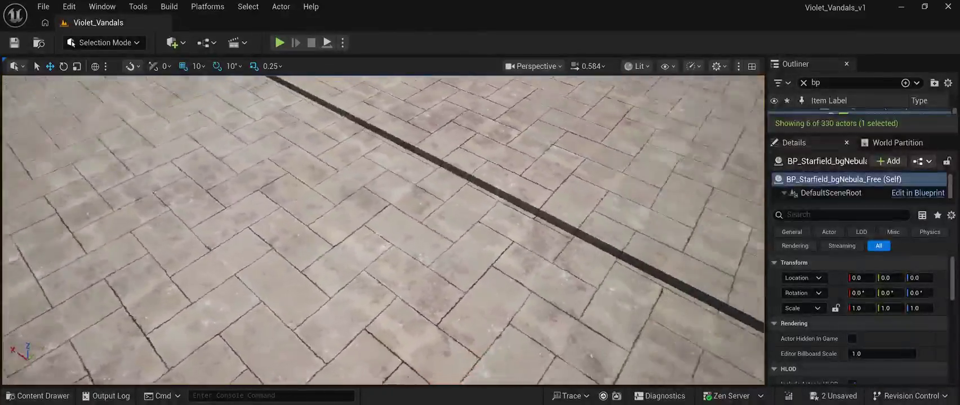
Change Location Z of the near and far road module slabs from 110 to 100
{"action": "left_click", "coordinate": [383, 281]}
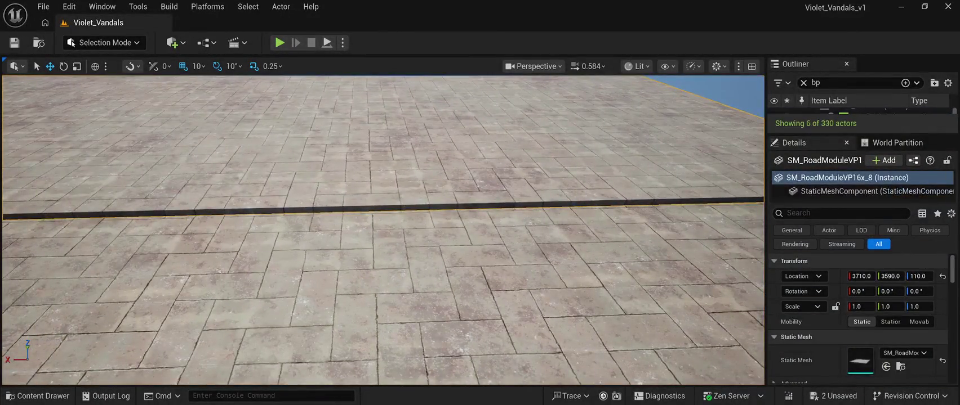
{"action": "left_click", "coordinate": [919, 276]}
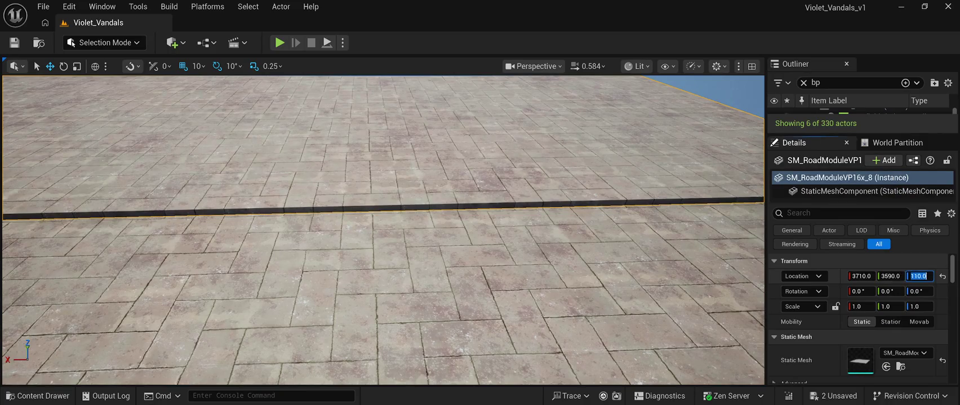
{"action": "type", "text": "1"}
{"action": "key", "text": "Return"}
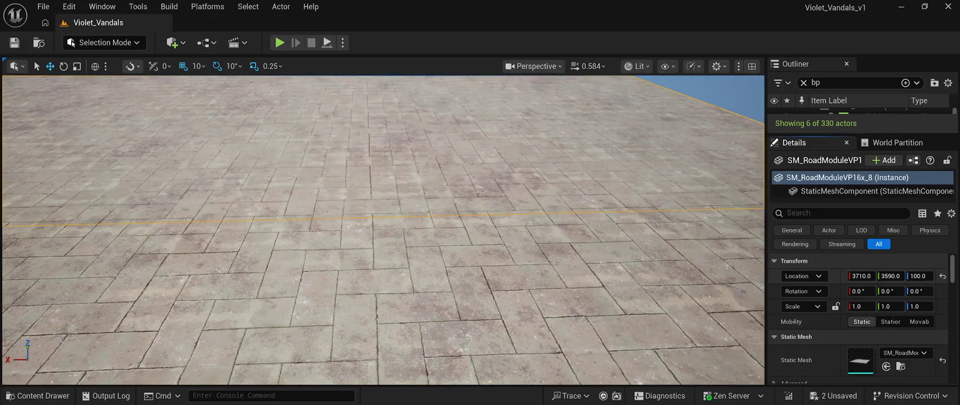
{"action": "double_click", "coordinate": [834, 111]}
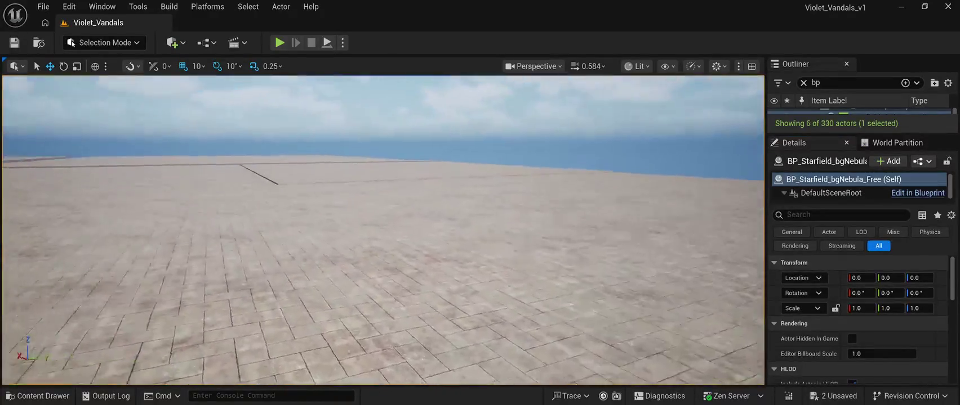
{"action": "left_click", "coordinate": [507, 191]}
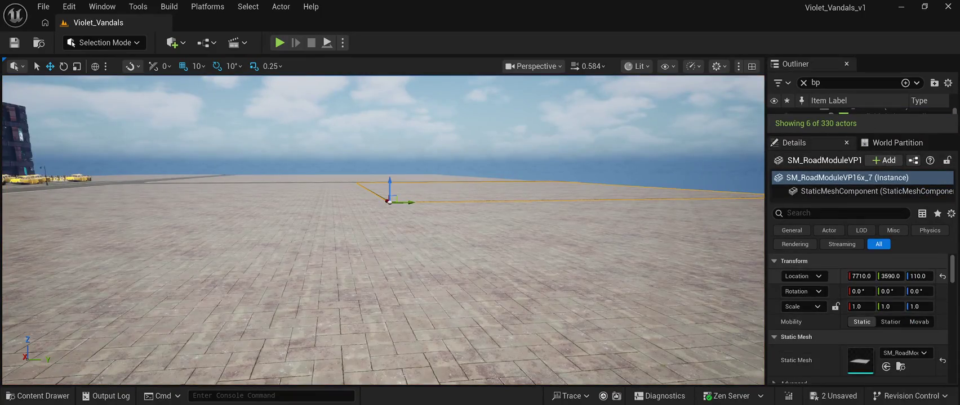
{"action": "left_click", "coordinate": [918, 276]}
{"action": "type", "text": "10"}
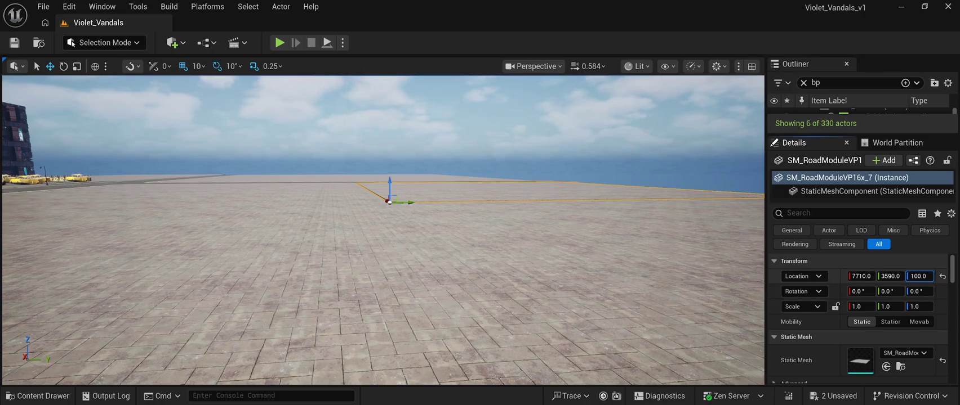
{"action": "key", "text": "Return"}
{"action": "double_click", "coordinate": [845, 112]}
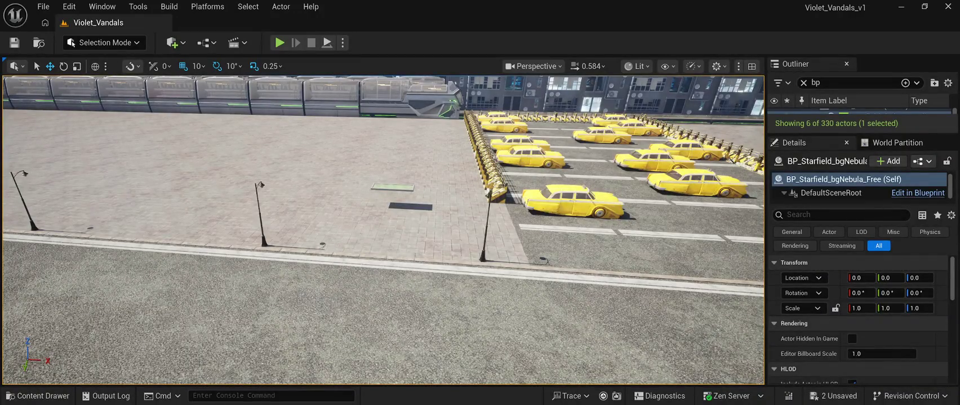
Sink SM_UnderTrees01 into the pavement at Y -1460 beside the taxis, then duplicate it
{"action": "left_click", "coordinate": [393, 187]}
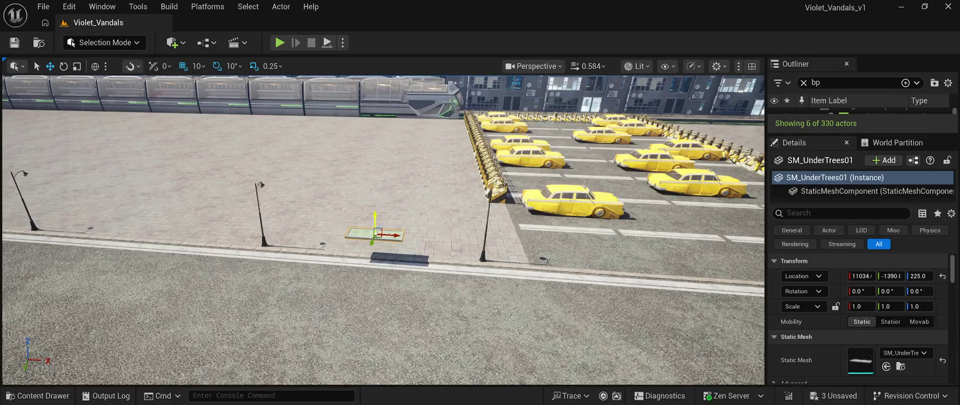
{"action": "left_click_drag", "start_coordinate": [372, 220], "coordinate": [375, 236]}
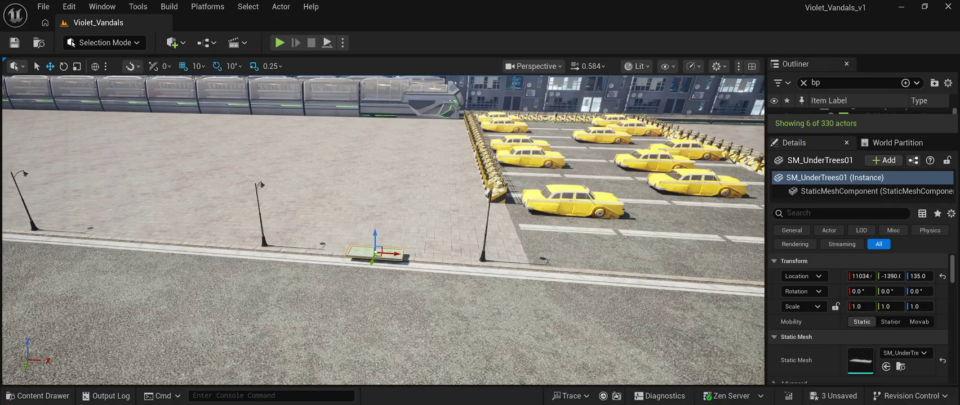
{"action": "key", "text": "f"}
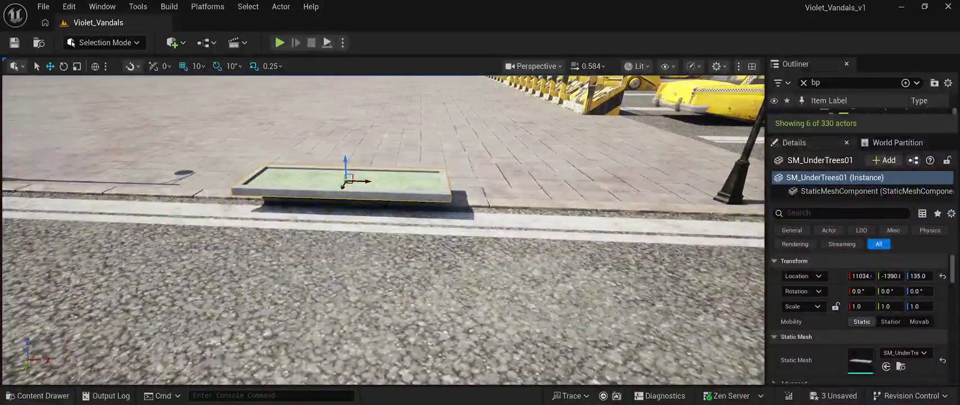
{"action": "left_click_drag", "start_coordinate": [342, 186], "coordinate": [359, 150]}
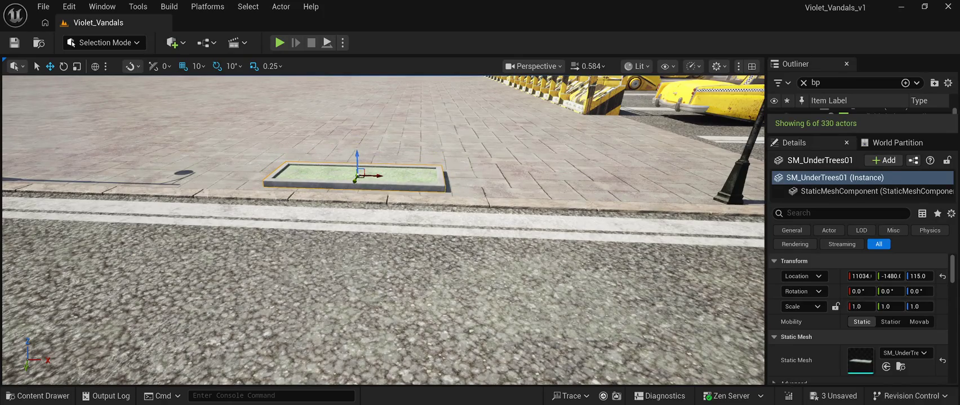
{"action": "left_click_drag", "start_coordinate": [355, 181], "coordinate": [356, 169]}
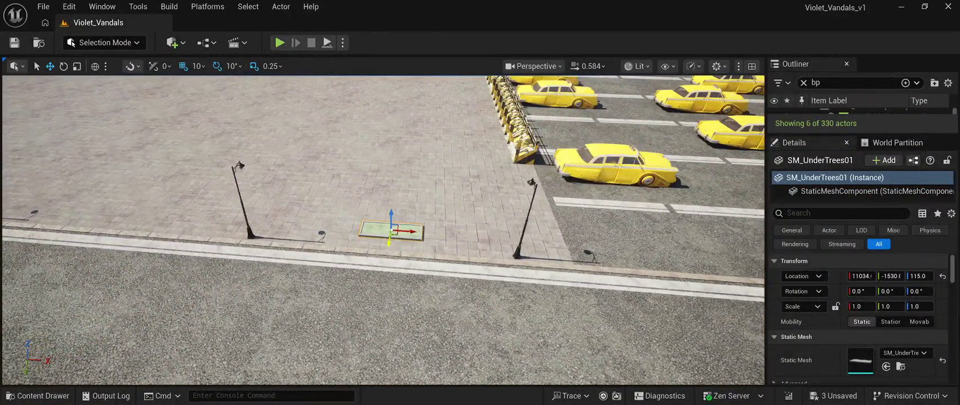
{"action": "mouse_move", "coordinate": [389, 239]}
{"action": "left_mouse_down"}
{"action": "mouse_move", "coordinate": [387, 255]}
{"action": "mouse_move", "coordinate": [404, 245]}
{"action": "mouse_move", "coordinate": [100, 221]}
{"action": "left_mouse_up"}
{"action": "key", "text": "ctrl+d"}
{"action": "key", "text": "f"}
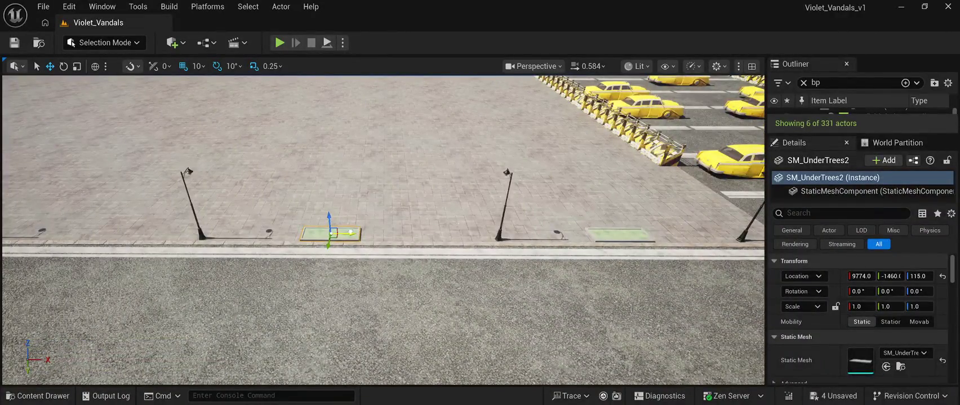
Place planter copies leftward along the pavement at X 7724 and X 6894, adjusting the middle one
{"action": "left_click_drag", "start_coordinate": [351, 232], "coordinate": [366, 232]}
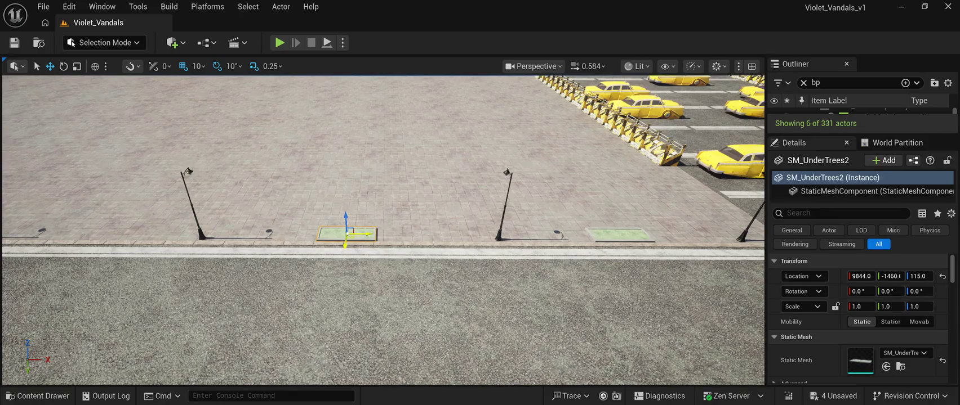
{"action": "left_click_drag", "start_coordinate": [360, 232], "coordinate": [104, 233]}
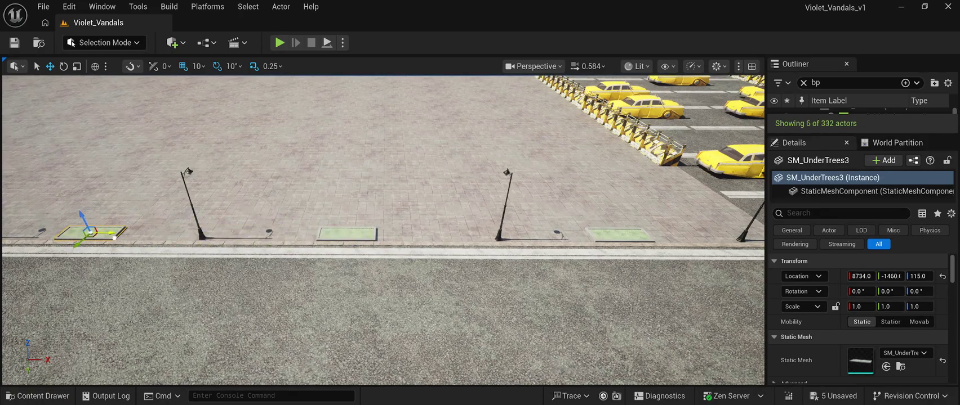
{"action": "key", "text": "f"}
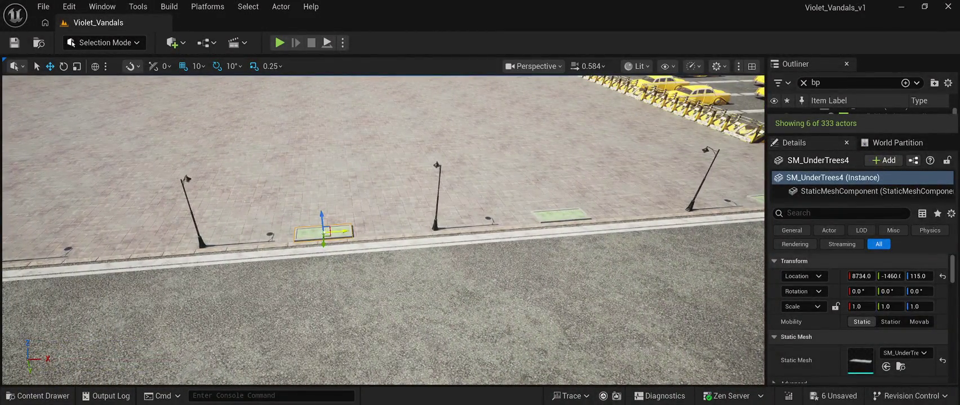
{"action": "left_click_drag", "start_coordinate": [343, 232], "coordinate": [102, 251], "text": "alt"}
{"action": "key", "text": "f"}
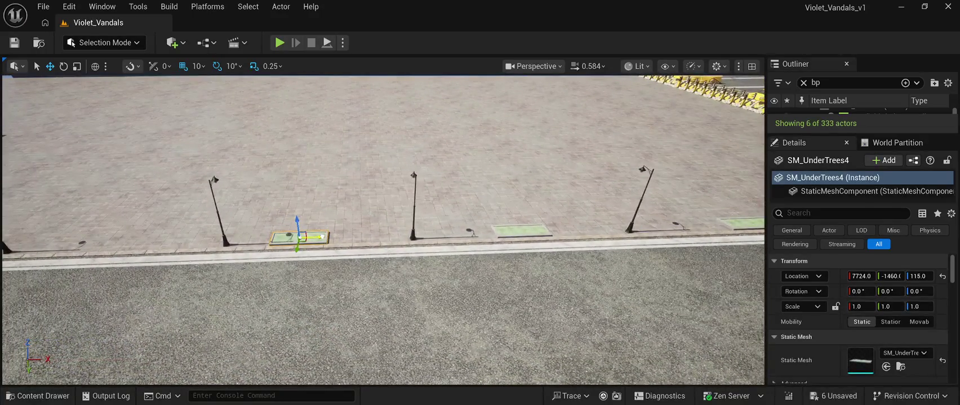
{"action": "key", "text": "Delete"}
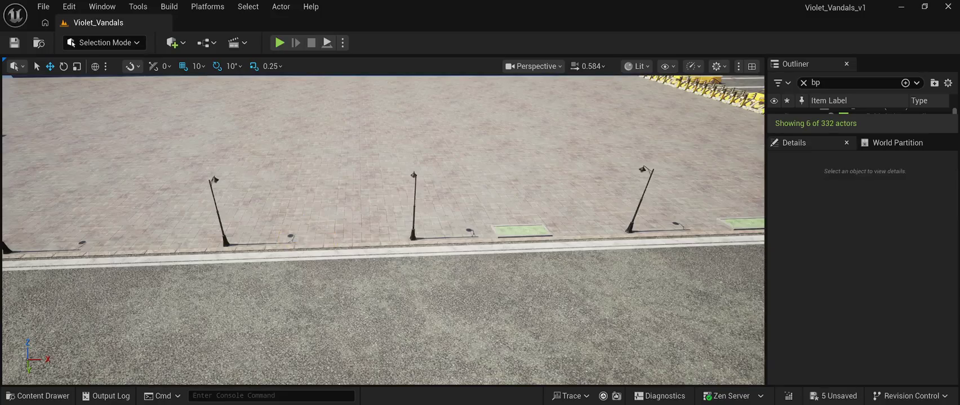
{"action": "key", "text": "ctrl+z"}
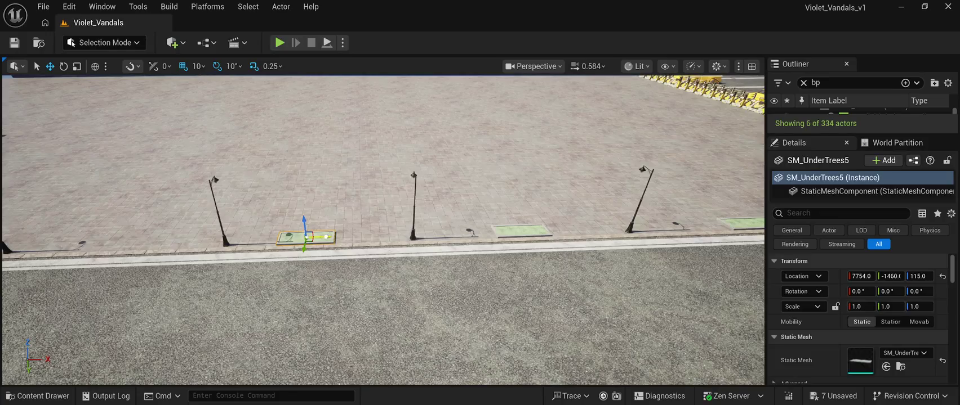
{"action": "left_click_drag", "start_coordinate": [325, 237], "coordinate": [128, 244]}
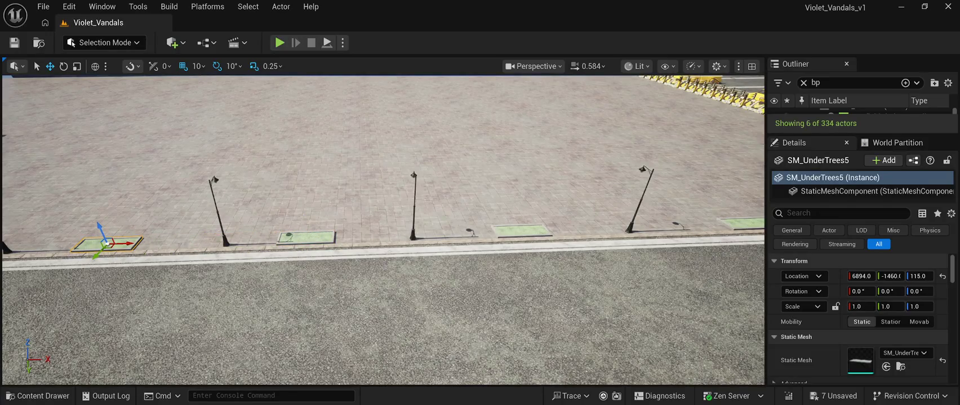
{"action": "left_click", "coordinate": [305, 236]}
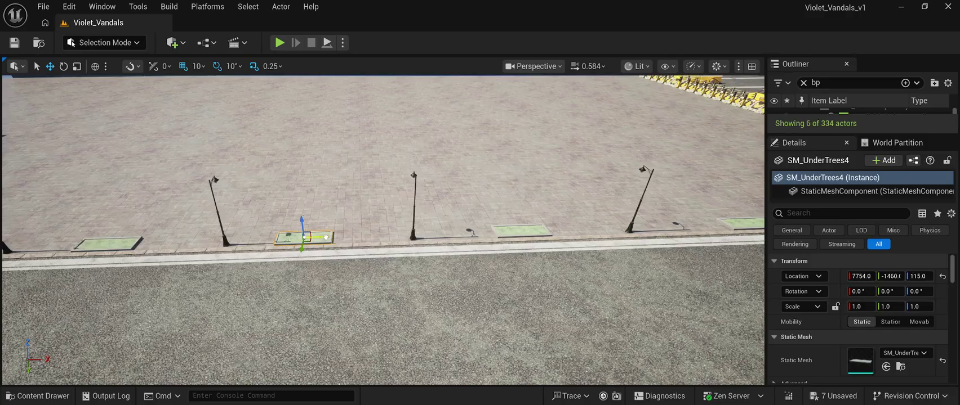
{"action": "left_click_drag", "start_coordinate": [325, 236], "coordinate": [106, 236]}
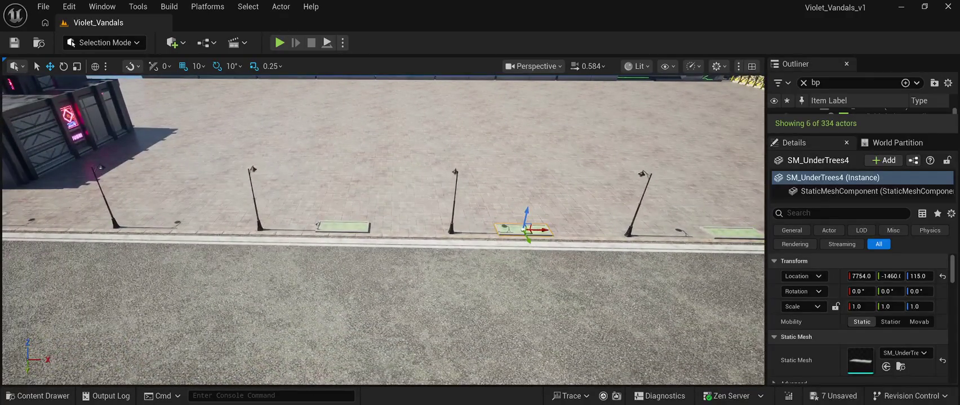
Add planter copies at X 5404, 4574 and 3704, through SM_UnderTrees10, and save the level
{"action": "left_click", "coordinate": [338, 228]}
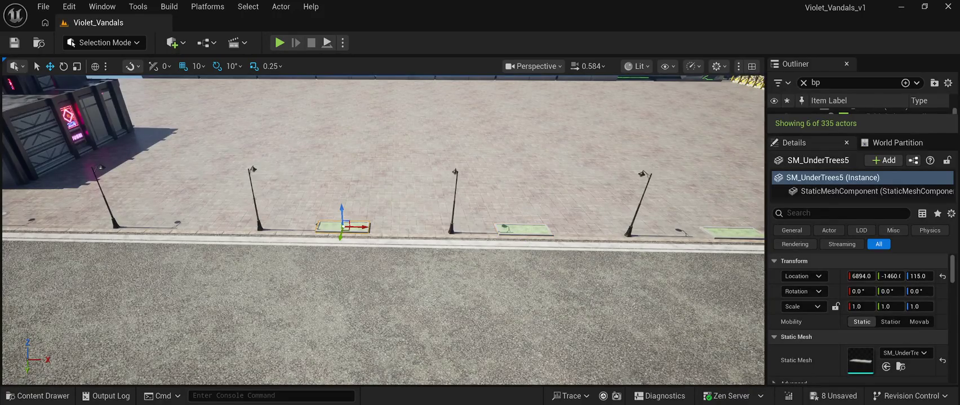
{"action": "key", "text": "ctrl+d"}
{"action": "left_click_drag", "start_coordinate": [360, 227], "coordinate": [204, 225]}
{"action": "key", "text": "f"}
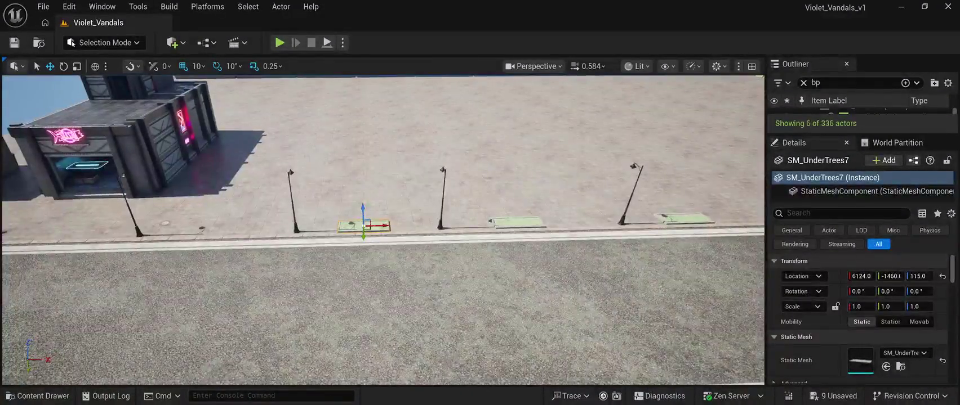
{"action": "mouse_move", "coordinate": [383, 226]}
{"action": "left_mouse_down", "text": "alt"}
{"action": "mouse_move", "coordinate": [219, 227]}
{"action": "mouse_move", "coordinate": [234, 228]}
{"action": "left_mouse_up", "text": "alt"}
{"action": "key", "text": "f"}
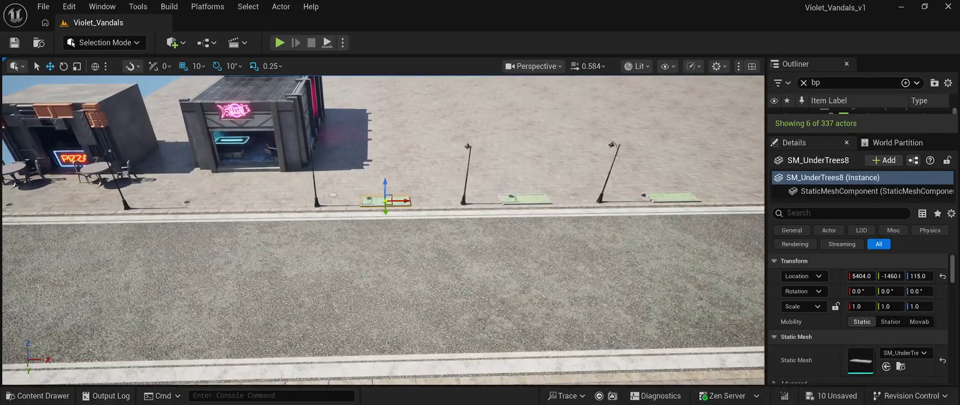
{"action": "mouse_move", "coordinate": [403, 201]}
{"action": "left_mouse_down", "text": "alt"}
{"action": "mouse_move", "coordinate": [228, 201]}
{"action": "mouse_move", "coordinate": [239, 201]}
{"action": "left_mouse_up", "text": "alt"}
{"action": "key", "text": "f"}
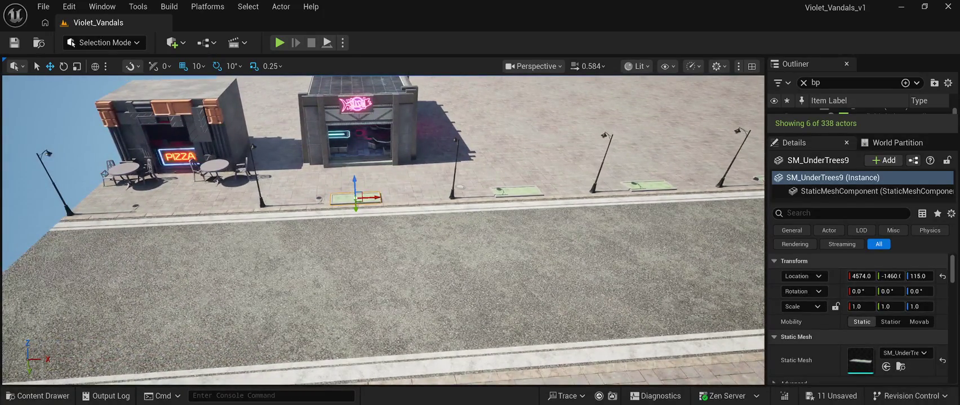
{"action": "left_click_drag", "start_coordinate": [375, 198], "coordinate": [197, 199], "text": "alt"}
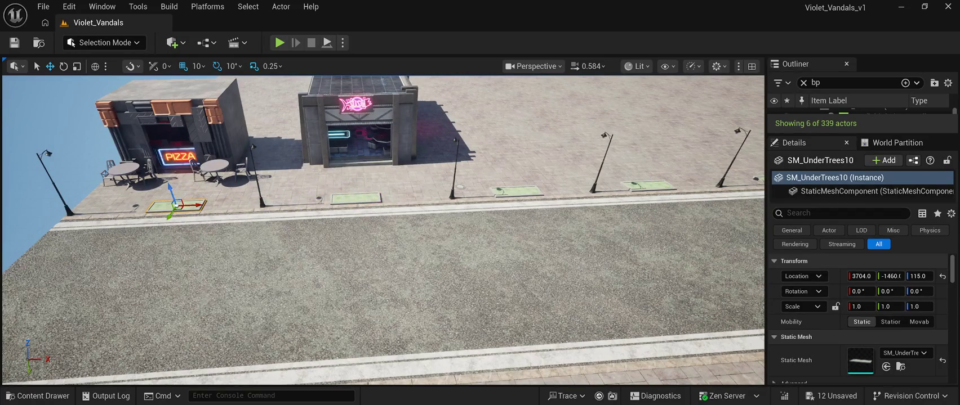
{"action": "left_click", "coordinate": [14, 42]}
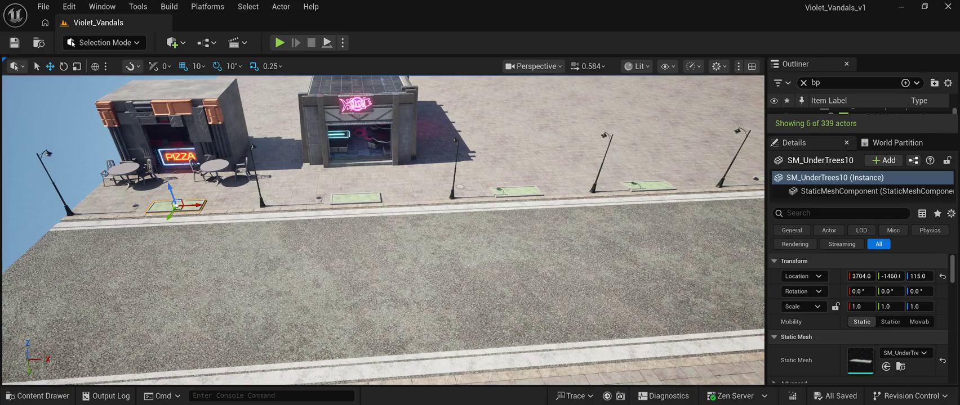
{"action": "left_click", "coordinate": [37, 396]}
{"action": "scroll", "coordinate": [676, 254], "scroll_direction": "down", "scroll_amount": 2}
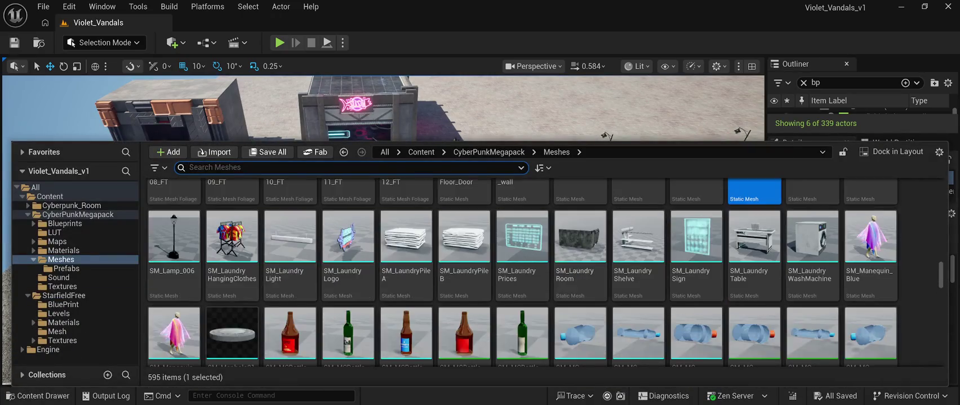
{"action": "scroll", "coordinate": [544, 274], "scroll_direction": "down", "scroll_amount": 15}
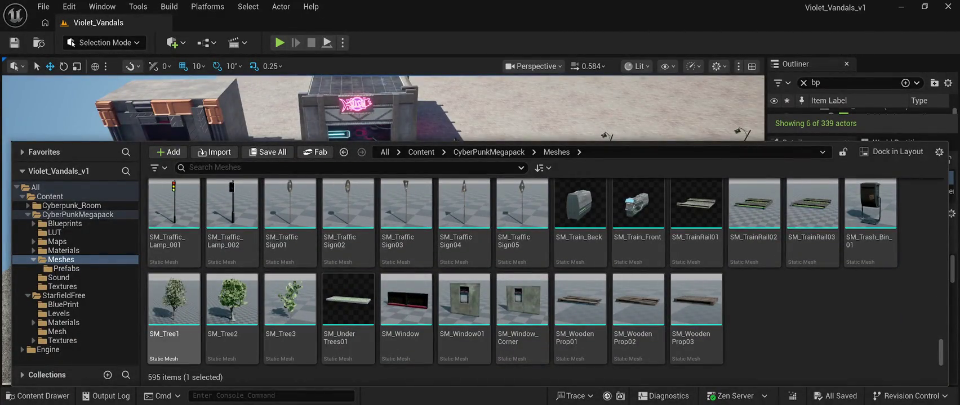
{"action": "left_click", "coordinate": [174, 299]}
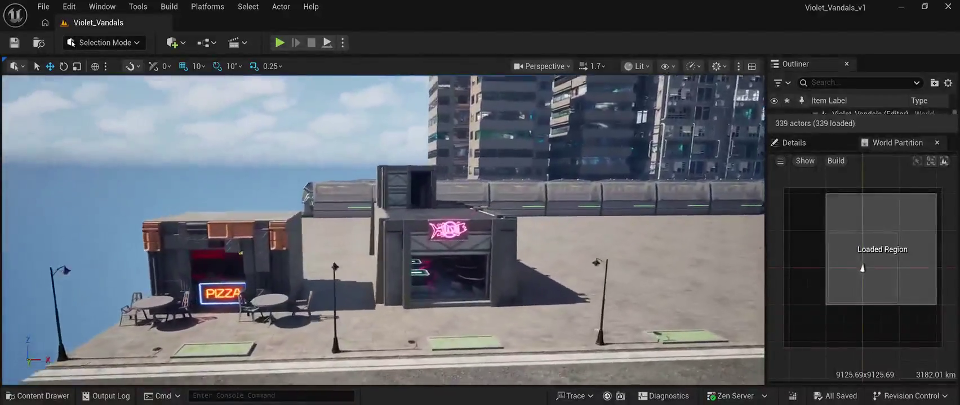
Place an SM_Tree1 tree from the CyberPunkMegapack meshes on the pavement before the PIZZA shop
{"action": "key", "text": "ctrl+space"}
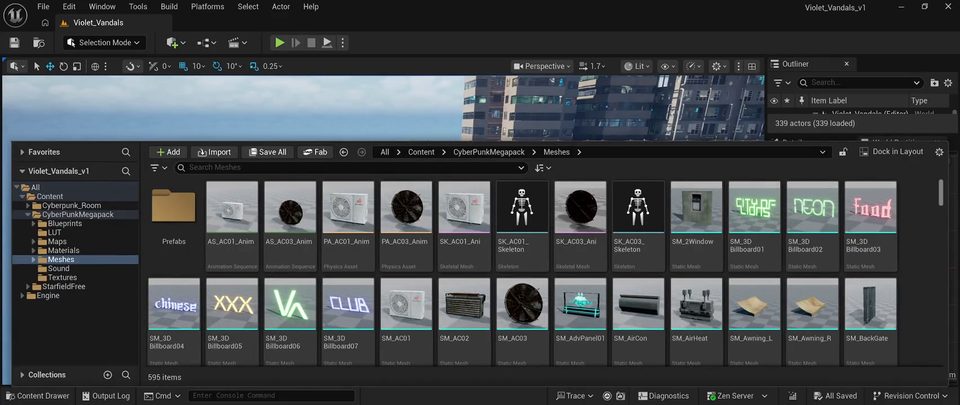
{"action": "scroll", "coordinate": [541, 270], "scroll_direction": "down", "scroll_amount": 20}
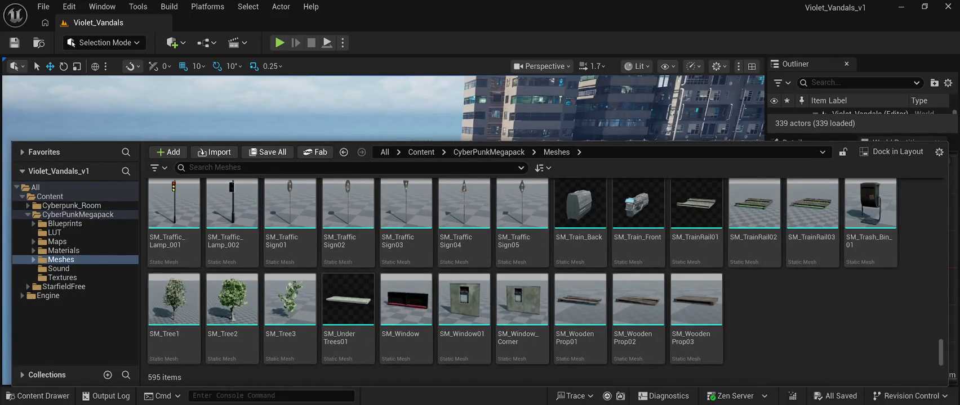
{"action": "left_click", "coordinate": [174, 304]}
{"action": "left_click_drag", "start_coordinate": [174, 304], "coordinate": [418, 265]}
{"action": "scroll", "coordinate": [383, 231], "scroll_direction": "down", "scroll_amount": 5}
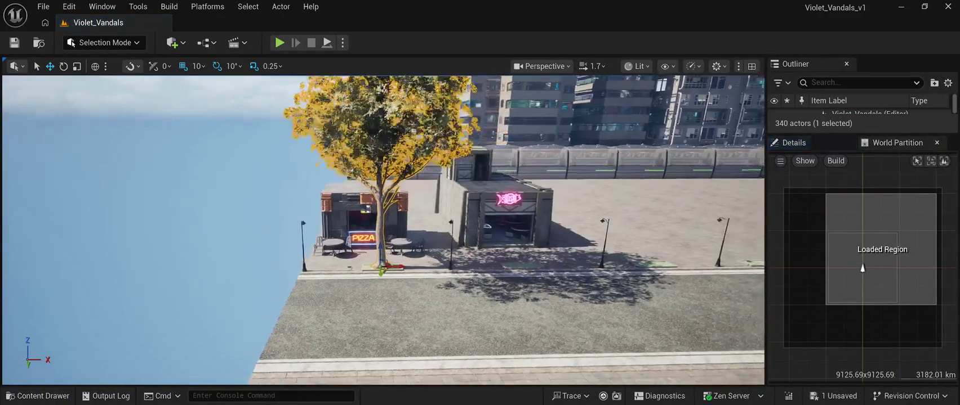
{"action": "key", "text": "f"}
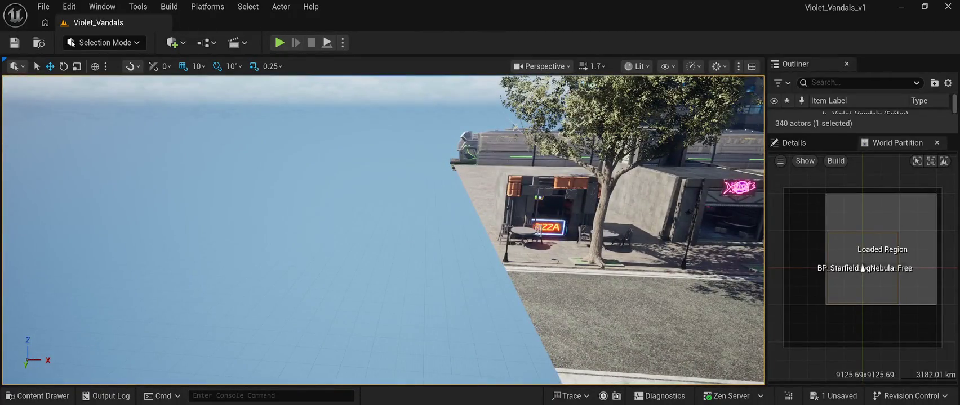
{"action": "left_click", "coordinate": [37, 396]}
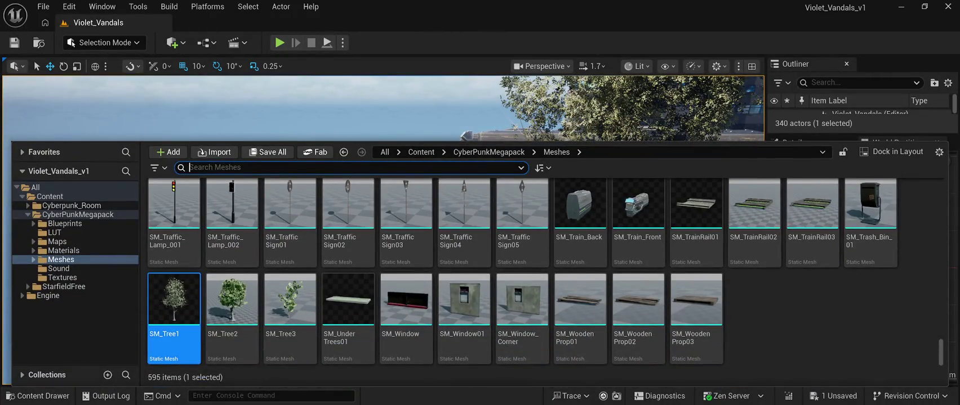
Drop an SM_Tree3 tree on the street in front of the shops, then pick SM_Tree2
{"action": "left_click", "coordinate": [289, 305]}
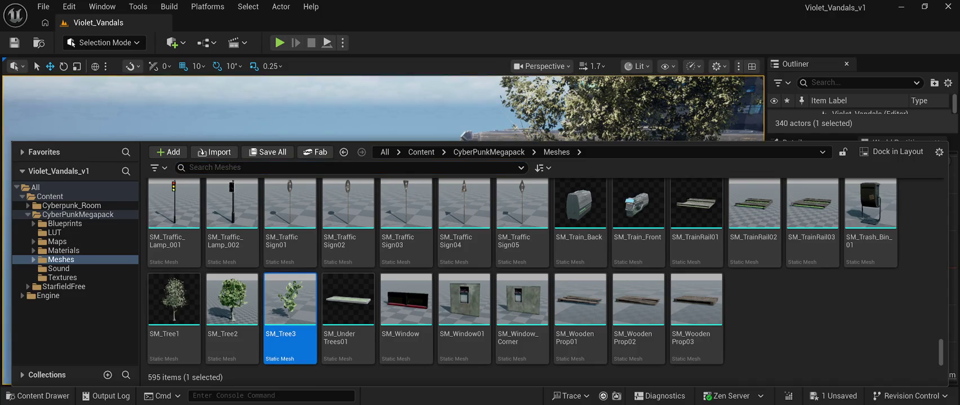
{"action": "mouse_move", "coordinate": [290, 304]}
{"action": "left_mouse_down"}
{"action": "mouse_move", "coordinate": [257, 113]}
{"action": "mouse_move", "coordinate": [265, 144]}
{"action": "mouse_move", "coordinate": [536, 267]}
{"action": "mouse_move", "coordinate": [607, 271]}
{"action": "mouse_move", "coordinate": [645, 248]}
{"action": "mouse_move", "coordinate": [611, 287]}
{"action": "left_mouse_up"}
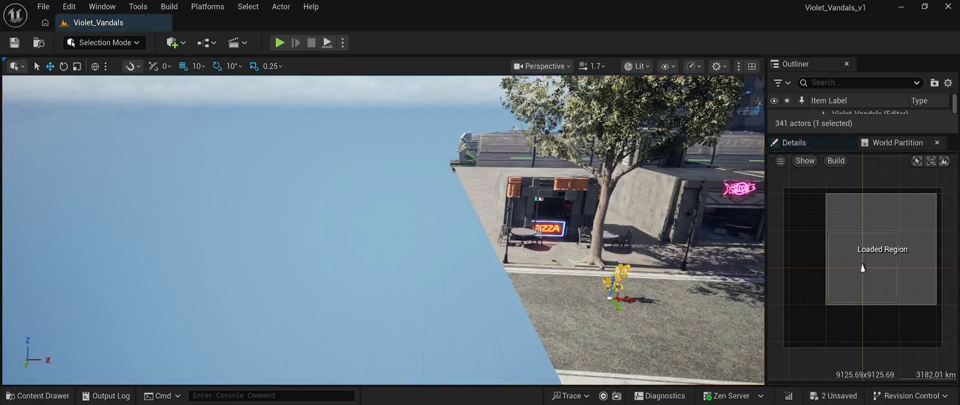
{"action": "key", "text": "f"}
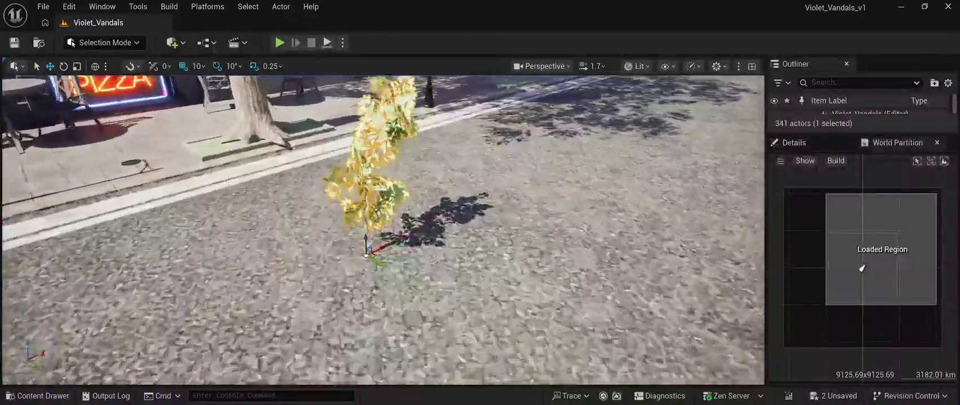
{"action": "scroll", "coordinate": [383, 229], "scroll_direction": "down", "scroll_amount": 10}
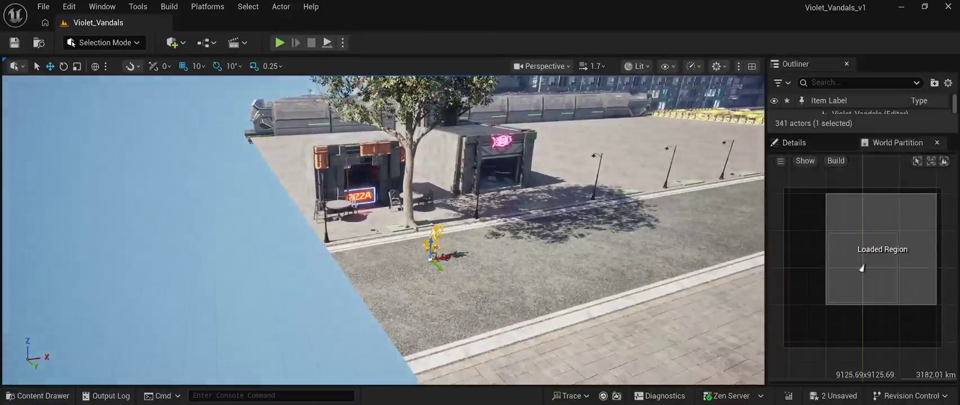
{"action": "key", "text": "ctrl+space"}
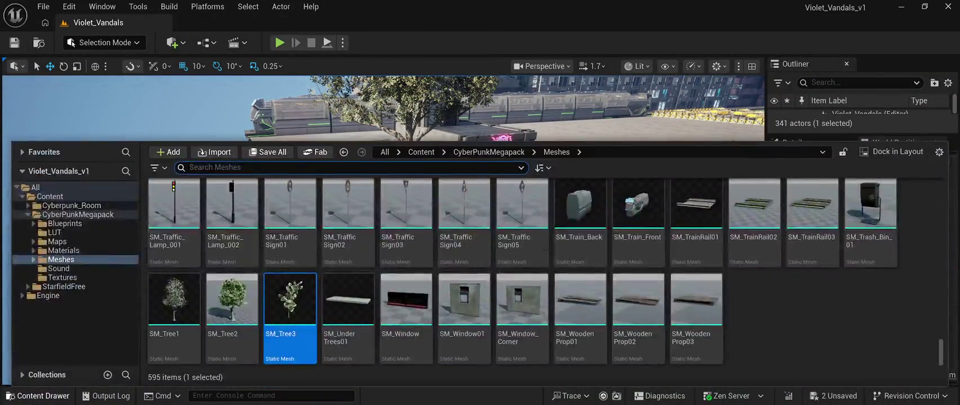
{"action": "left_click", "coordinate": [231, 302]}
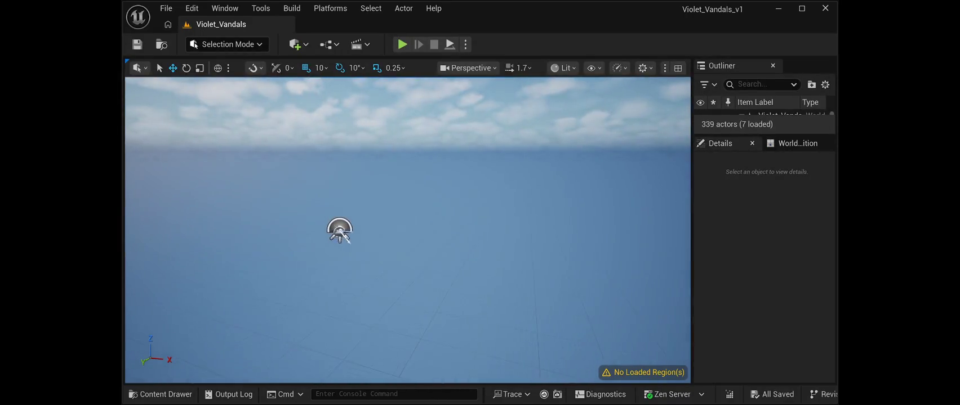
Load the region from the World Partition map and fly the camera to the PIZZA street
{"action": "left_click", "coordinate": [796, 143]}
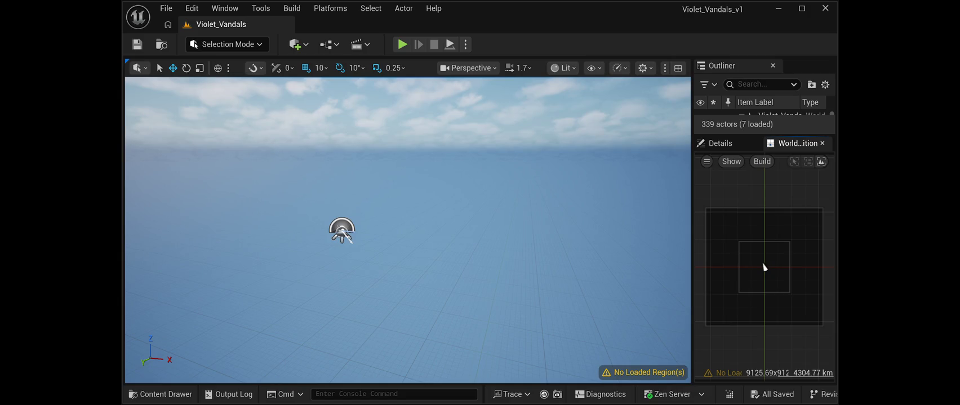
{"action": "double_click", "coordinate": [764, 268]}
{"action": "key", "text": "super+Up"}
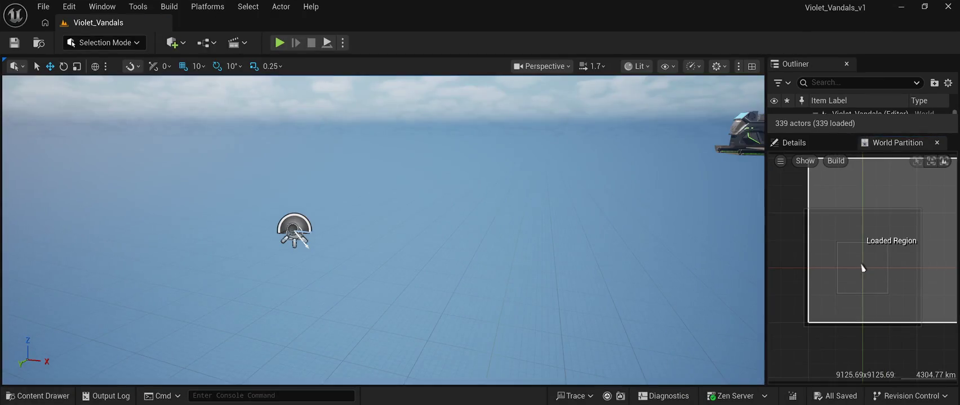
{"action": "double_click", "coordinate": [861, 269]}
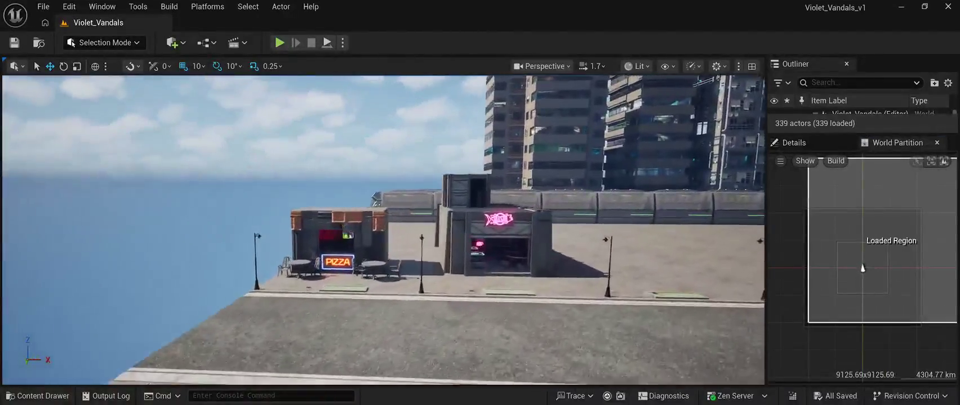
{"action": "key", "text": "ctrl+space"}
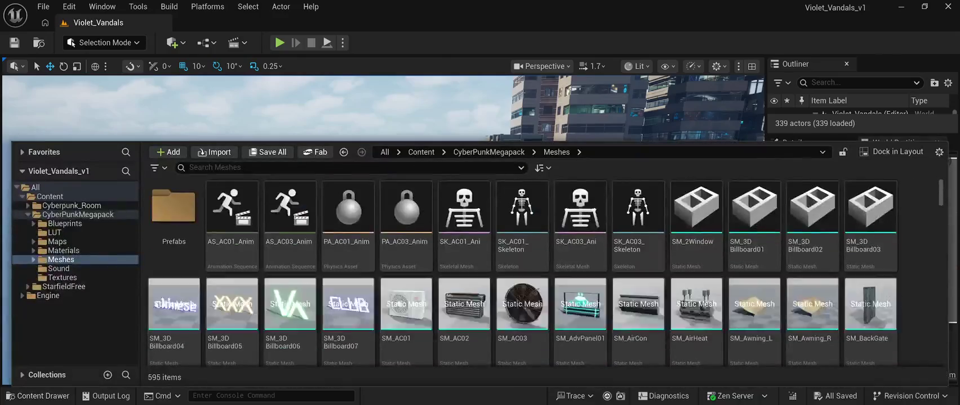
Plant an SM_Tree1 and an SM_Tree2 on the shop-front pavement, bringing the level to 341 actors
{"action": "scroll", "coordinate": [580, 298], "scroll_direction": "down", "scroll_amount": 20}
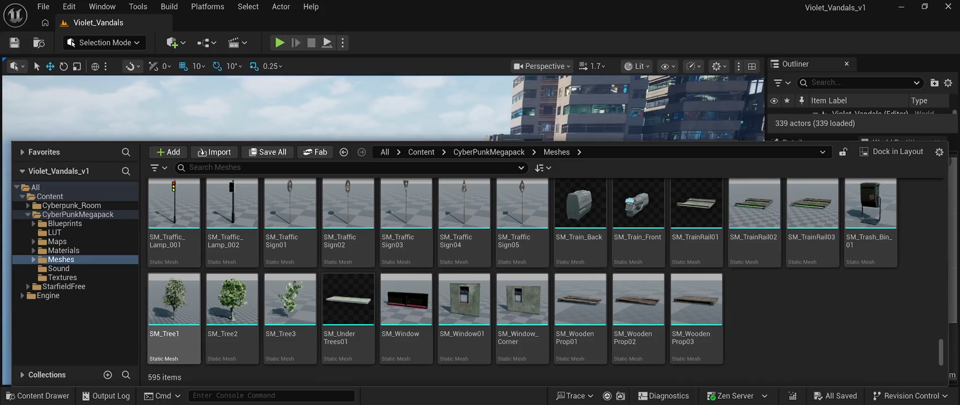
{"action": "left_click", "coordinate": [174, 302]}
{"action": "mouse_move", "coordinate": [174, 302]}
{"action": "left_mouse_down"}
{"action": "mouse_move", "coordinate": [274, 101]}
{"action": "mouse_move", "coordinate": [295, 256]}
{"action": "mouse_move", "coordinate": [338, 263]}
{"action": "mouse_move", "coordinate": [329, 301]}
{"action": "mouse_move", "coordinate": [467, 301]}
{"action": "left_mouse_up"}
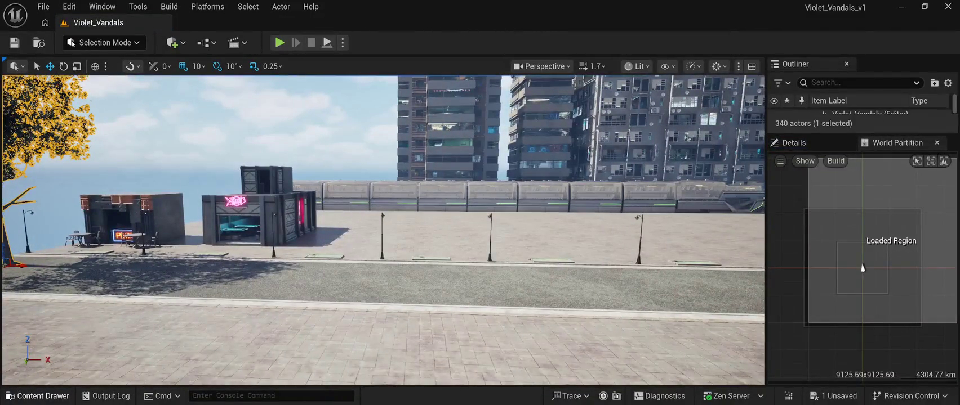
{"action": "left_click", "coordinate": [38, 396]}
{"action": "mouse_move", "coordinate": [232, 298]}
{"action": "left_mouse_down"}
{"action": "mouse_move", "coordinate": [293, 169]}
{"action": "mouse_move", "coordinate": [340, 276]}
{"action": "left_mouse_up"}
{"action": "key", "text": "f"}
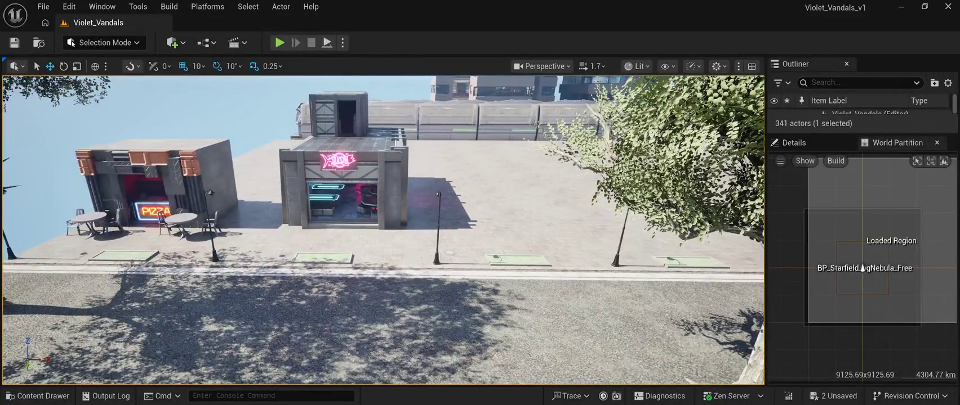
{"action": "left_click", "coordinate": [862, 268]}
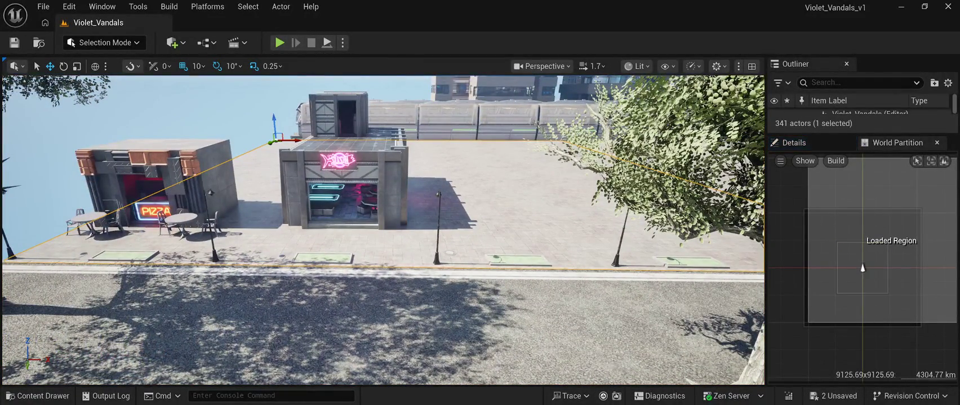
{"action": "key", "text": "ctrl+space"}
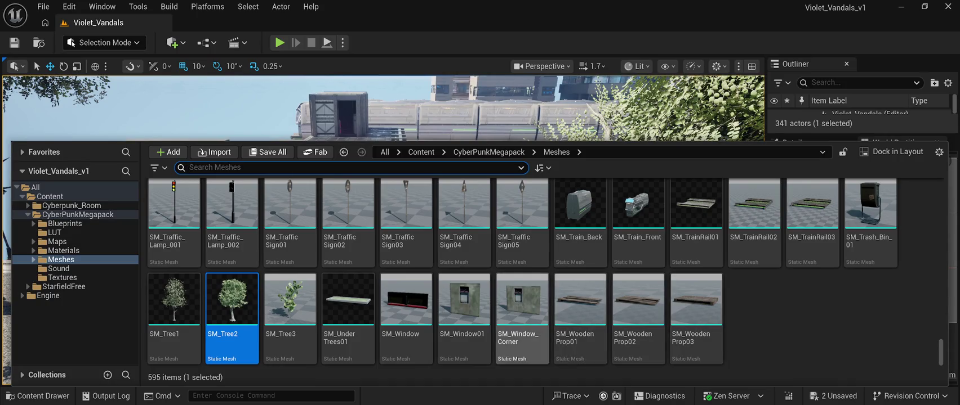
Scroll back up through the CyberPunkMegapack Meshes folder, then close the drawer and fly to the street tree
{"action": "scroll", "coordinate": [754, 315], "scroll_direction": "up", "scroll_amount": 3}
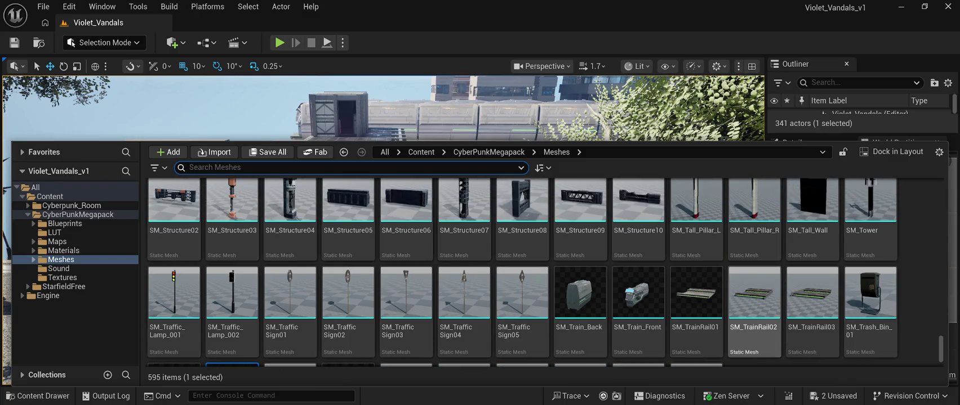
{"action": "scroll", "coordinate": [755, 338], "scroll_direction": "up", "scroll_amount": 2}
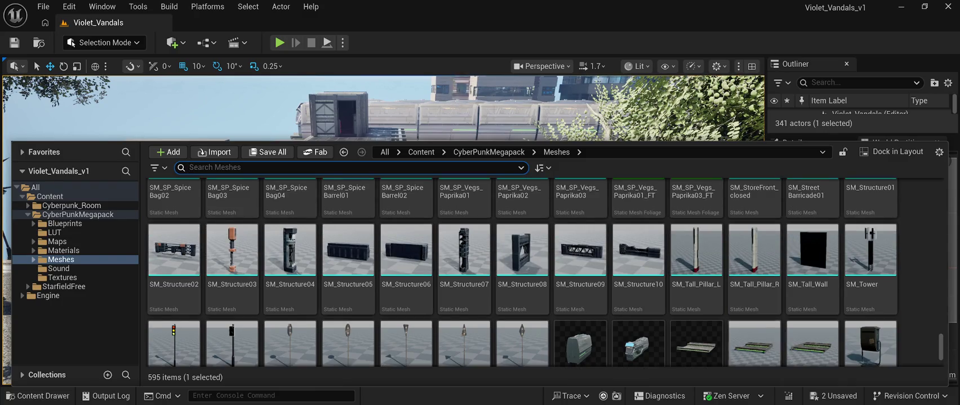
{"action": "scroll", "coordinate": [696, 338], "scroll_direction": "up", "scroll_amount": 10}
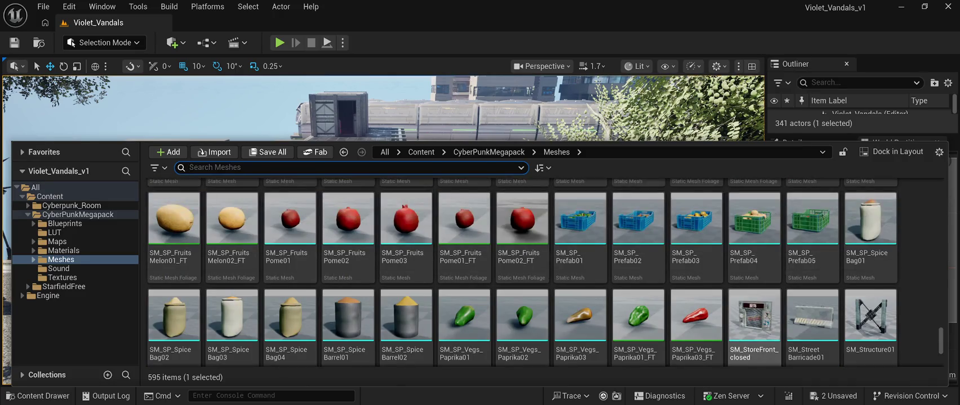
{"action": "scroll", "coordinate": [696, 332], "scroll_direction": "up", "scroll_amount": 4}
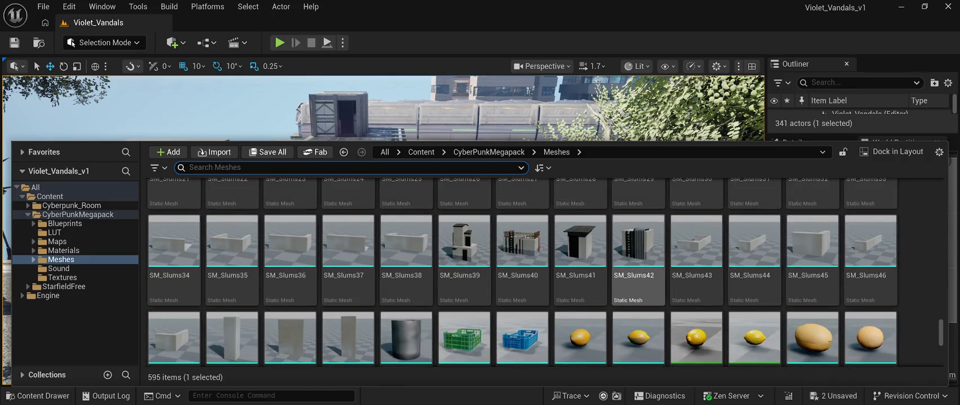
{"action": "scroll", "coordinate": [639, 281], "scroll_direction": "down", "scroll_amount": 2}
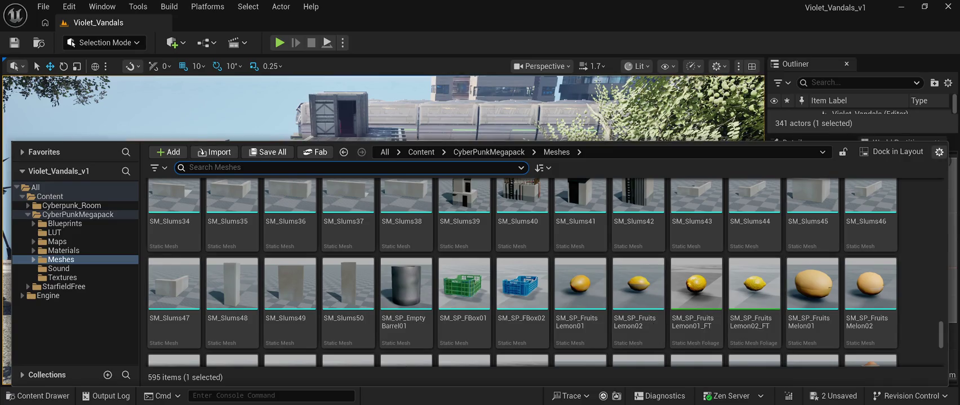
{"action": "scroll", "coordinate": [696, 304], "scroll_direction": "up", "scroll_amount": 20}
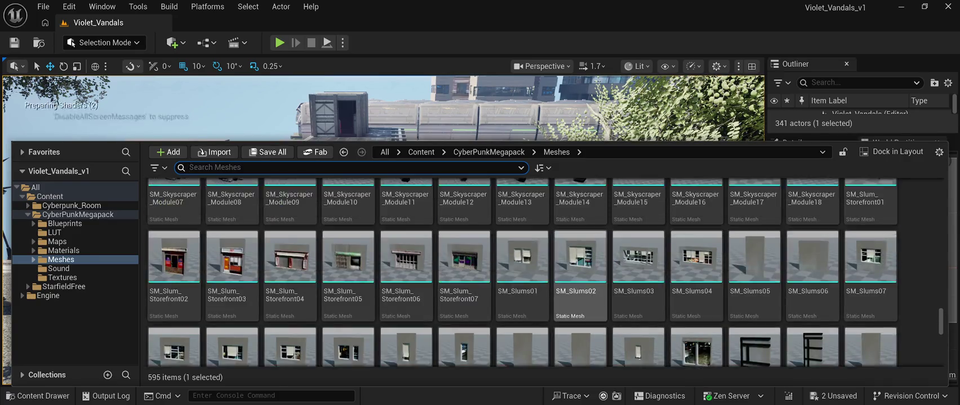
{"action": "scroll", "coordinate": [581, 332], "scroll_direction": "up", "scroll_amount": 15}
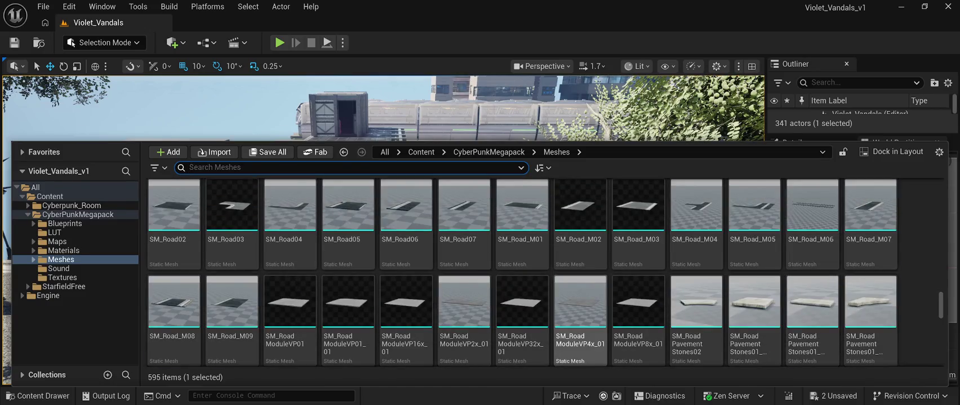
{"action": "scroll", "coordinate": [580, 315], "scroll_direction": "up", "scroll_amount": 6}
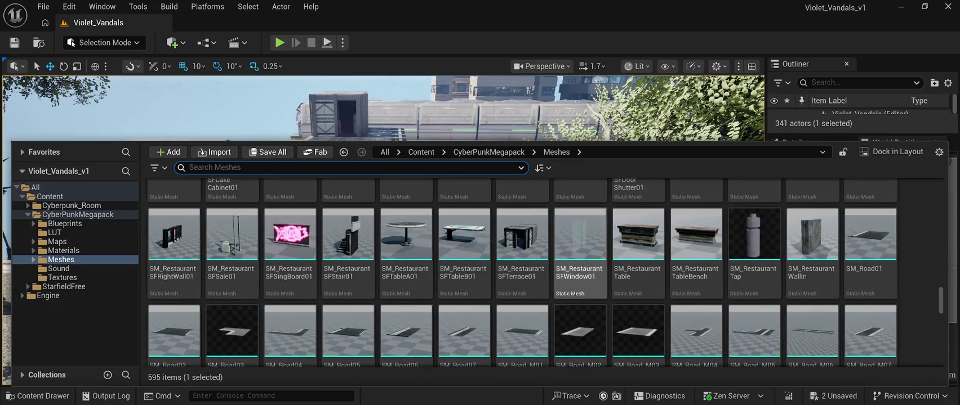
{"action": "scroll", "coordinate": [580, 271], "scroll_direction": "up", "scroll_amount": 4}
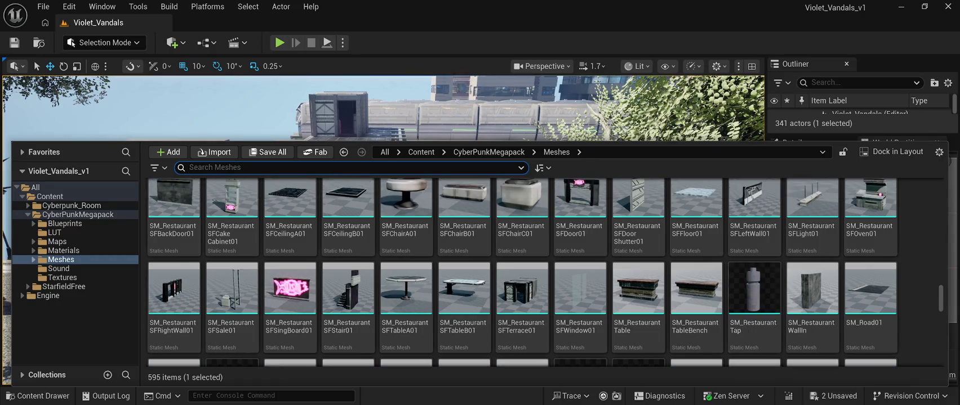
{"action": "scroll", "coordinate": [696, 299], "scroll_direction": "up", "scroll_amount": 2}
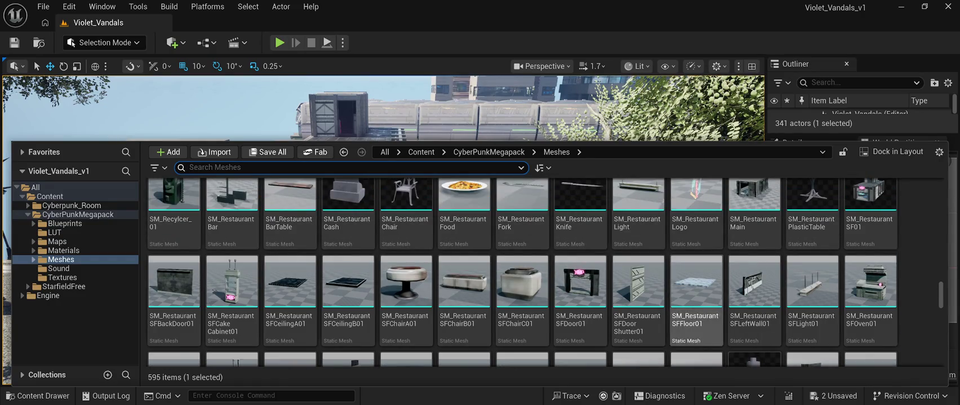
{"action": "scroll", "coordinate": [696, 299], "scroll_direction": "up", "scroll_amount": 15}
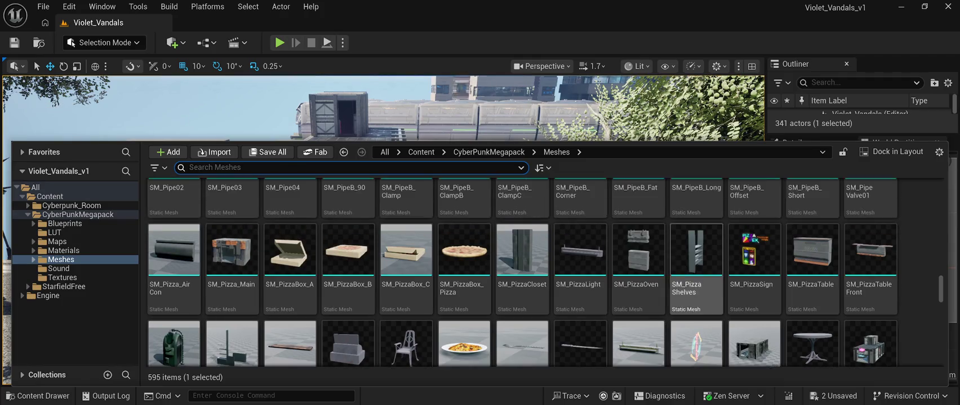
{"action": "scroll", "coordinate": [696, 281], "scroll_direction": "up", "scroll_amount": 4}
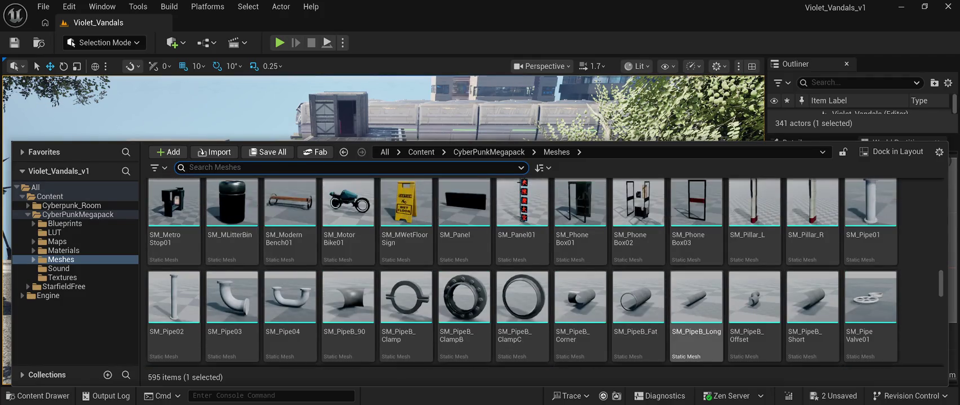
{"action": "scroll", "coordinate": [696, 281], "scroll_direction": "up", "scroll_amount": 10}
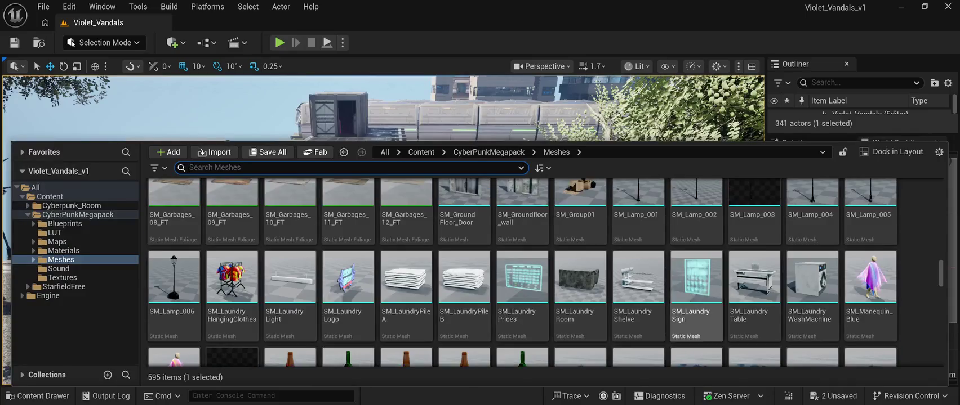
{"action": "scroll", "coordinate": [696, 281], "scroll_direction": "up", "scroll_amount": 2}
{"action": "scroll", "coordinate": [696, 282], "scroll_direction": "up", "scroll_amount": 5}
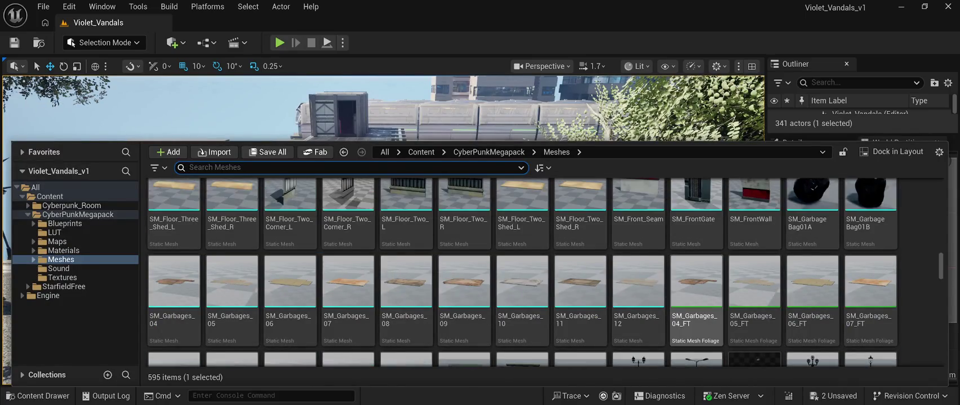
{"action": "scroll", "coordinate": [696, 282], "scroll_direction": "up", "scroll_amount": 5}
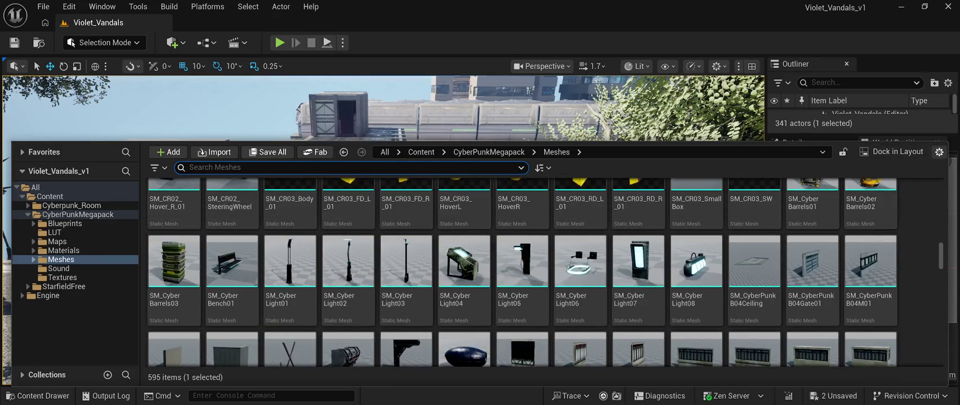
{"action": "left_click", "coordinate": [862, 268]}
{"action": "double_click", "coordinate": [863, 268]}
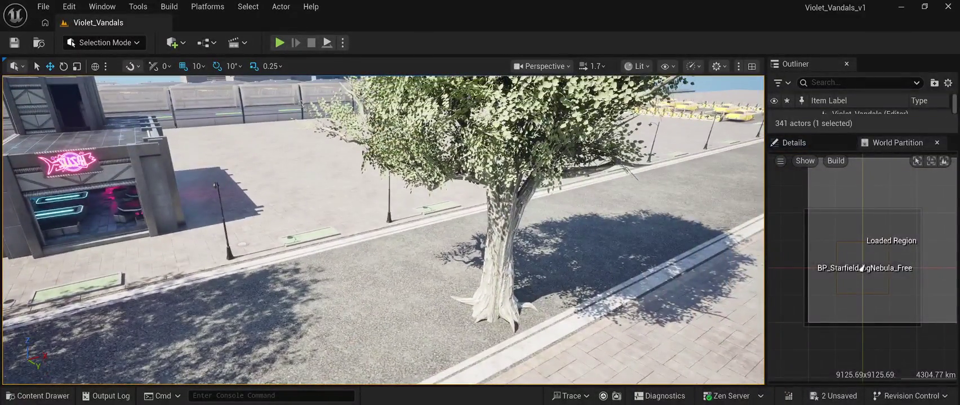
Set SM_Tree2's Transform Scale to 0.5 on X, Y and Z
{"action": "left_click", "coordinate": [862, 268]}
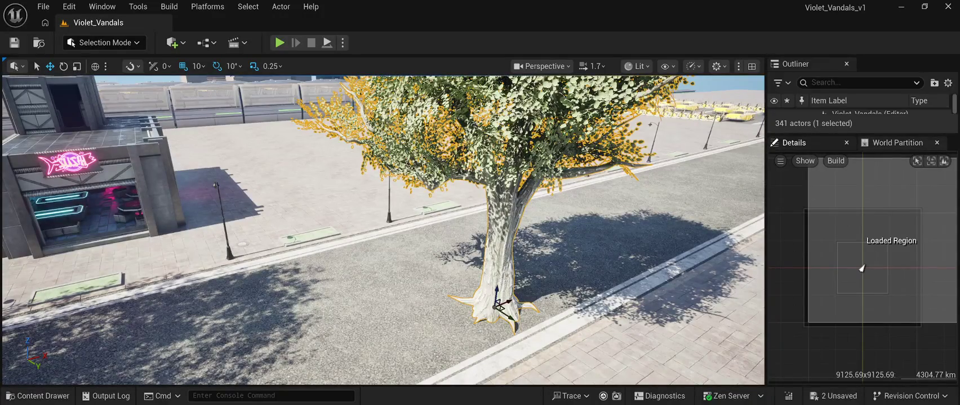
{"action": "left_click", "coordinate": [794, 143]}
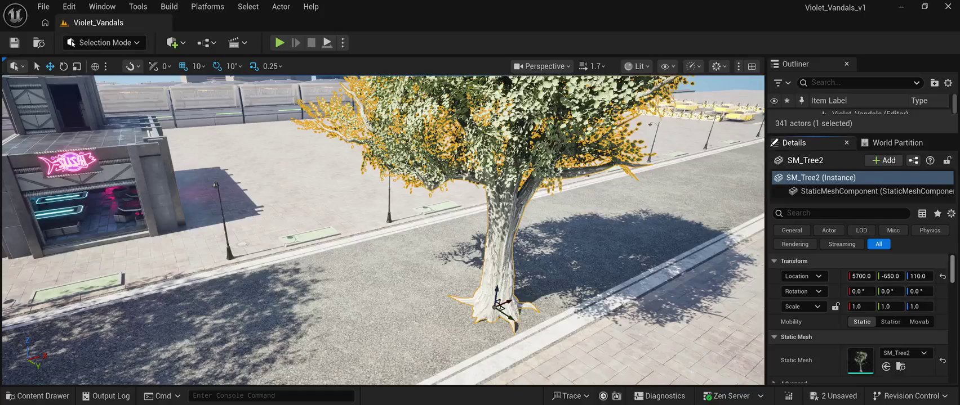
{"action": "scroll", "coordinate": [858, 318], "scroll_direction": "down", "scroll_amount": 5}
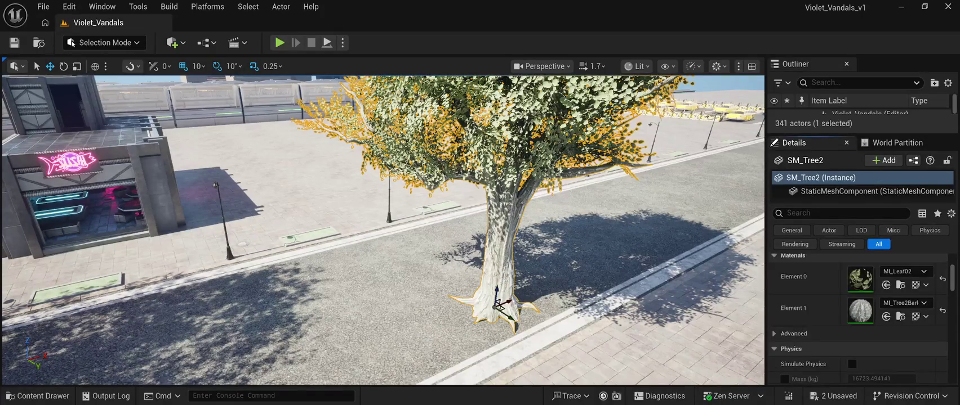
{"action": "scroll", "coordinate": [858, 318], "scroll_direction": "down", "scroll_amount": 2}
{"action": "scroll", "coordinate": [858, 318], "scroll_direction": "up", "scroll_amount": 6}
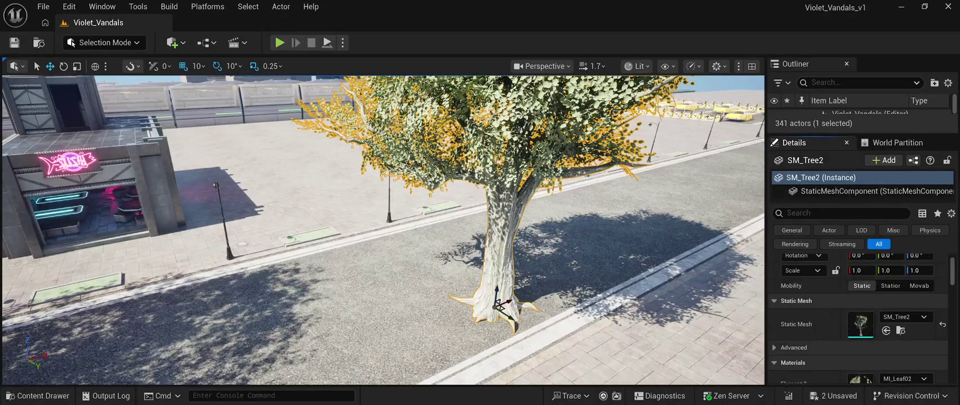
{"action": "scroll", "coordinate": [859, 318], "scroll_direction": "up", "scroll_amount": 2}
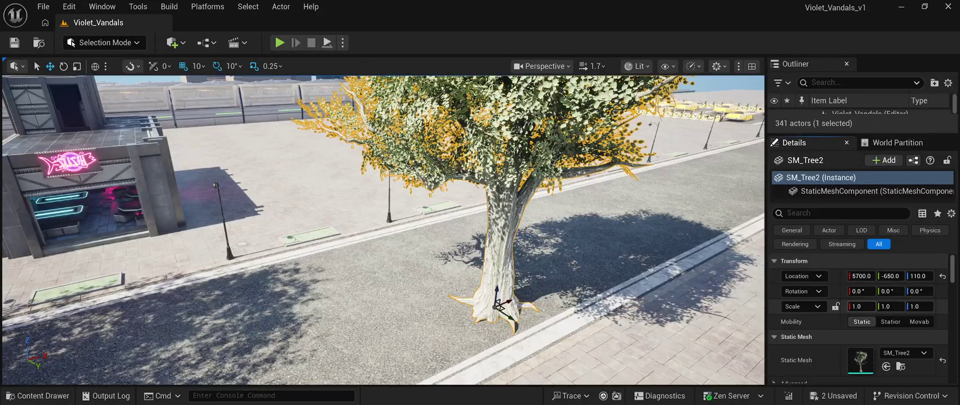
{"action": "mouse_move", "coordinate": [860, 306]}
{"action": "left_mouse_down"}
{"action": "mouse_move", "coordinate": [832, 307]}
{"action": "mouse_move", "coordinate": [840, 306]}
{"action": "left_mouse_up"}
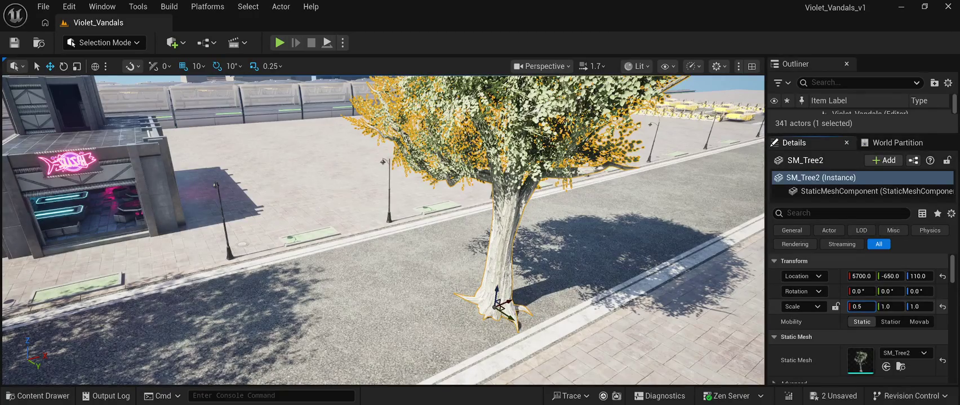
{"action": "left_click", "coordinate": [890, 306]}
{"action": "type", "text": "0.5"}
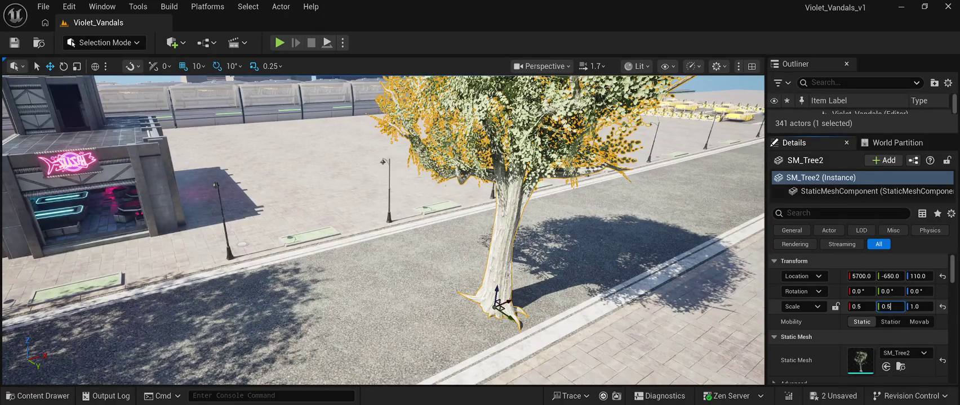
{"action": "key", "text": "Tab"}
{"action": "type", "text": "0.5"}
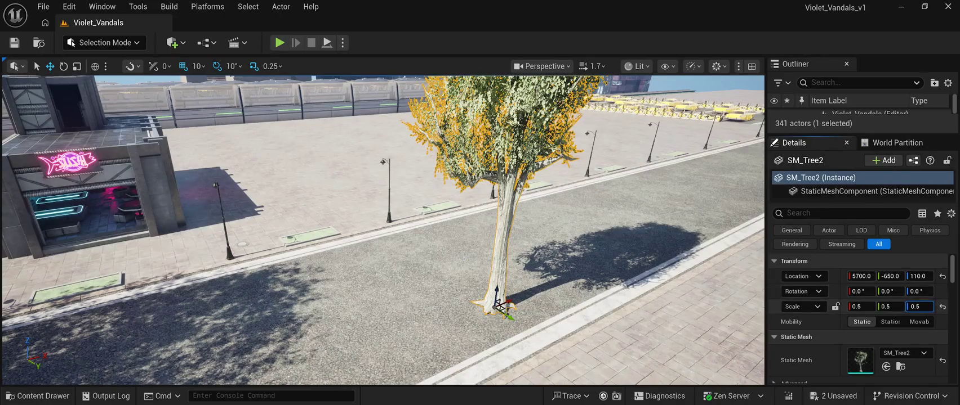
{"action": "key", "text": "Return"}
Slide the half-size tree along X into the pavement planter at X 6110, Y -1480
{"action": "key", "text": "d"}
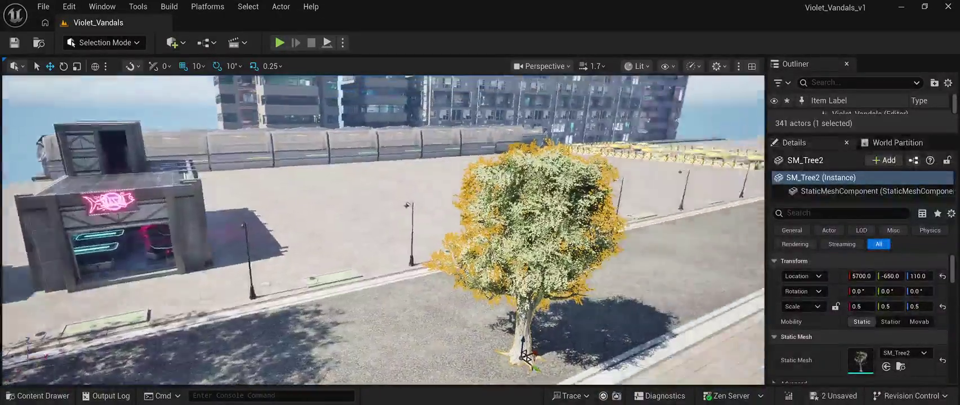
{"action": "key", "text": "a"}
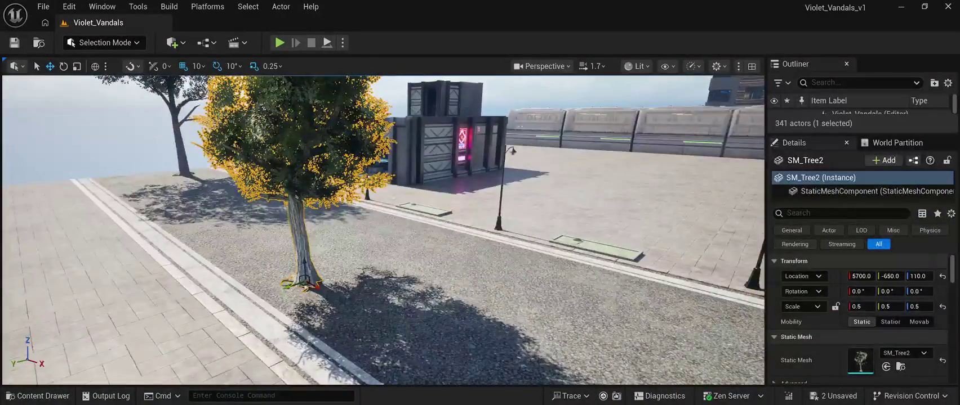
{"action": "mouse_move", "coordinate": [316, 286]}
{"action": "left_mouse_down"}
{"action": "mouse_move", "coordinate": [414, 321]}
{"action": "mouse_move", "coordinate": [439, 361]}
{"action": "mouse_move", "coordinate": [482, 299]}
{"action": "mouse_move", "coordinate": [603, 247]}
{"action": "mouse_move", "coordinate": [591, 248]}
{"action": "left_mouse_up"}
Centre the half-size tree in the pavement planter at Y -1460 and sink it to height 100
{"action": "key", "text": "w"}
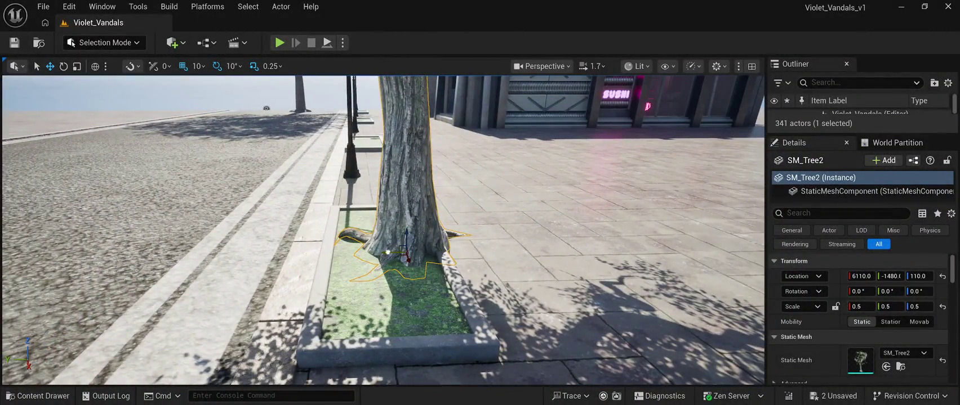
{"action": "left_click_drag", "start_coordinate": [404, 255], "coordinate": [381, 254]}
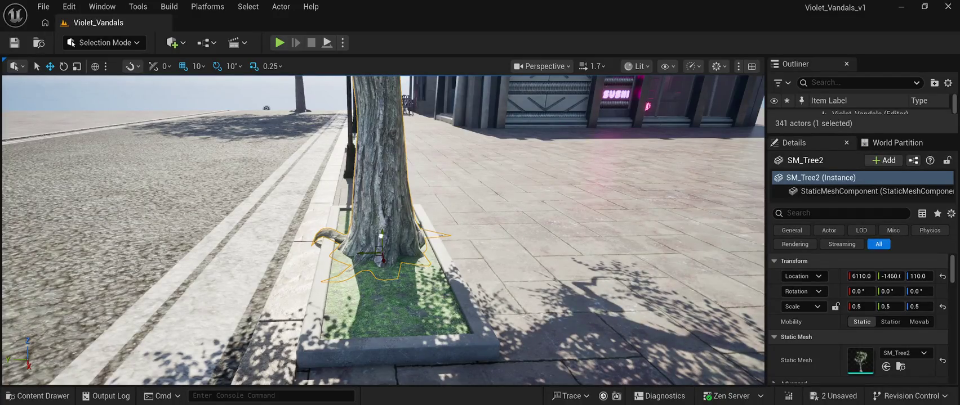
{"action": "left_click_drag", "start_coordinate": [383, 241], "coordinate": [383, 243]}
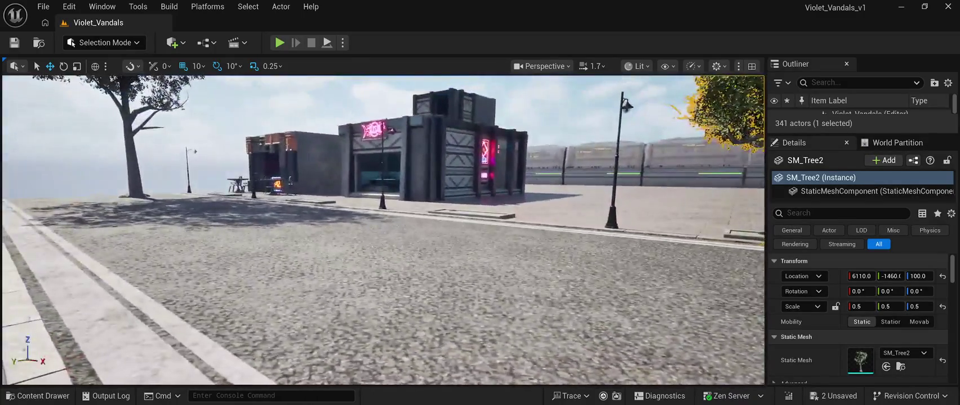
{"action": "left_click", "coordinate": [74, 355]}
{"action": "mouse_move", "coordinate": [383, 242]}
{"action": "left_mouse_down"}
{"action": "mouse_move", "coordinate": [428, 174]}
{"action": "mouse_move", "coordinate": [406, 259]}
{"action": "mouse_move", "coordinate": [388, 262]}
{"action": "mouse_move", "coordinate": [404, 263]}
{"action": "left_mouse_up"}
{"action": "left_click", "coordinate": [431, 185]}
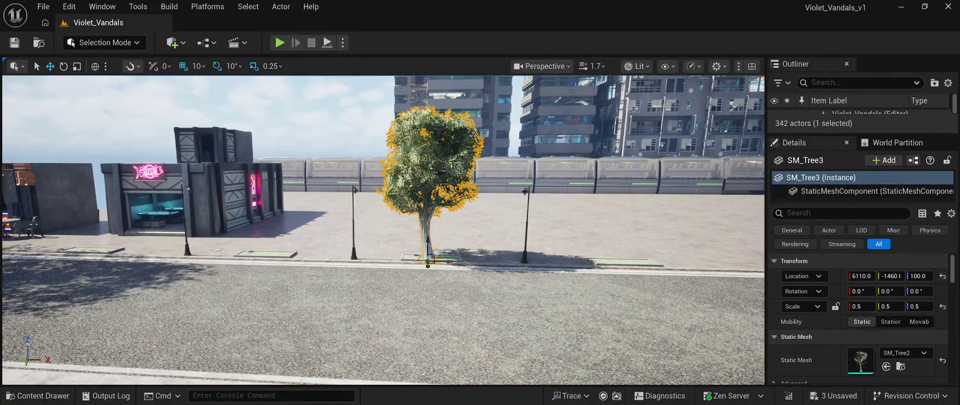
Alt-drag the half-size tree along X to put a copy in the next planter
{"action": "left_click_drag", "start_coordinate": [448, 262], "coordinate": [309, 256], "text": "alt"}
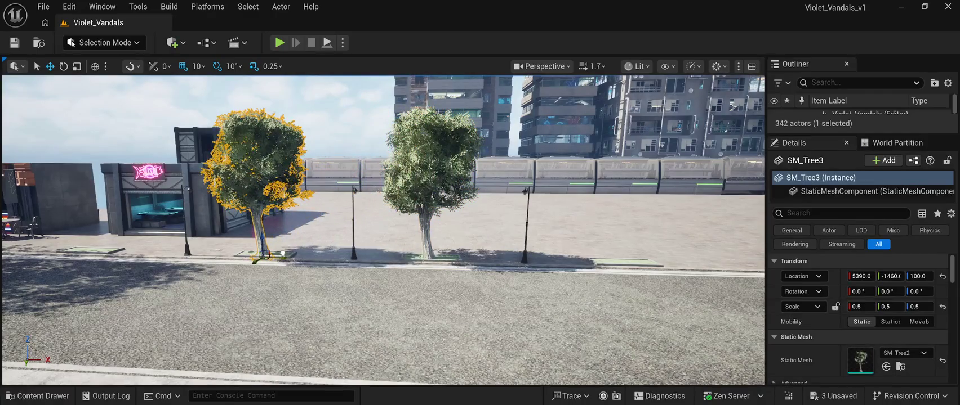
{"action": "key", "text": "a"}
{"action": "key", "text": "a"}
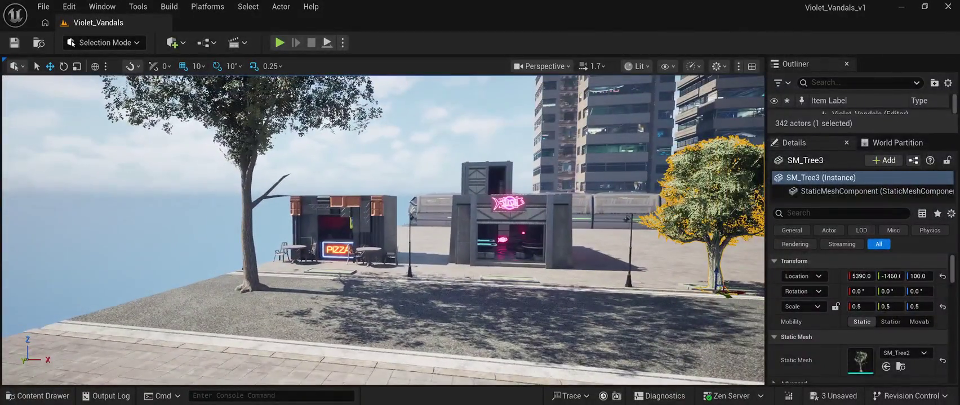
{"action": "left_click", "coordinate": [394, 129]}
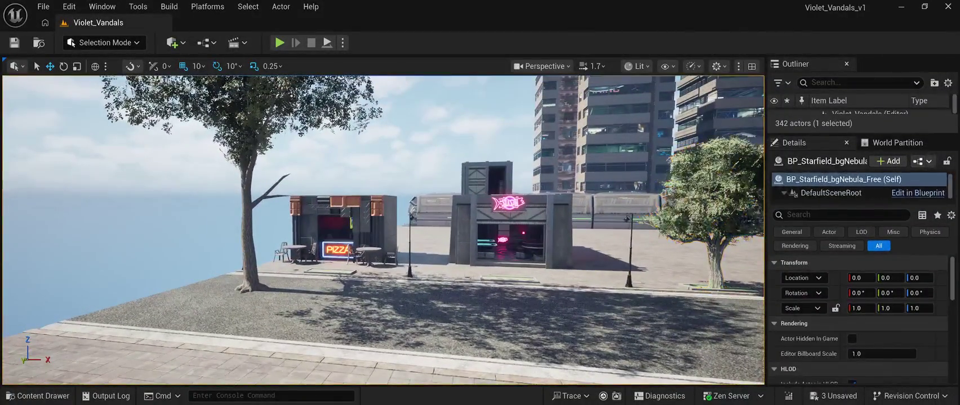
Fly to the pizza shop, select SM_Tree1 and start editing its Scale X
{"action": "key", "text": "a"}
{"action": "key", "text": "w"}
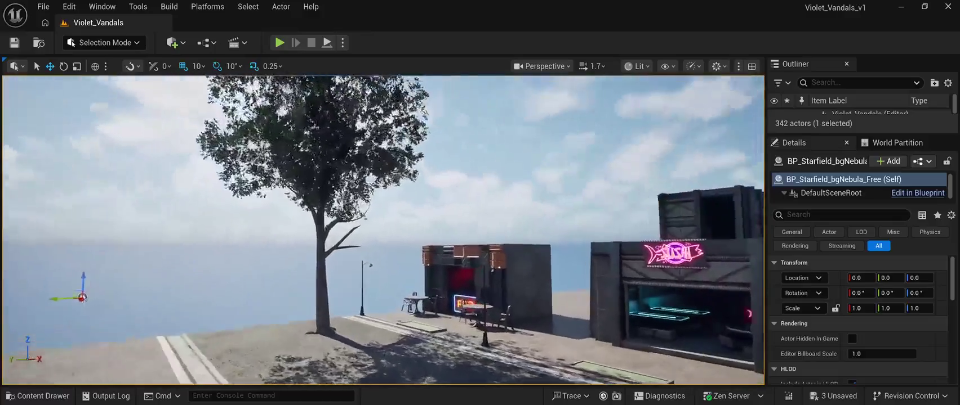
{"action": "key", "text": "s"}
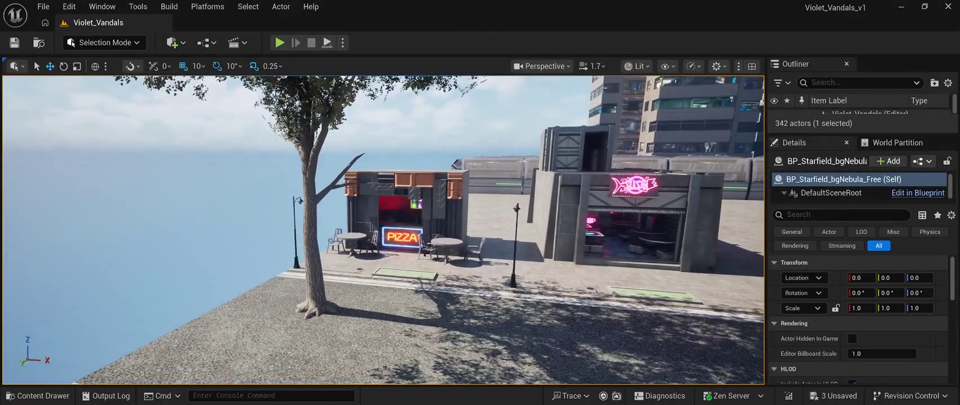
{"action": "left_click", "coordinate": [308, 236]}
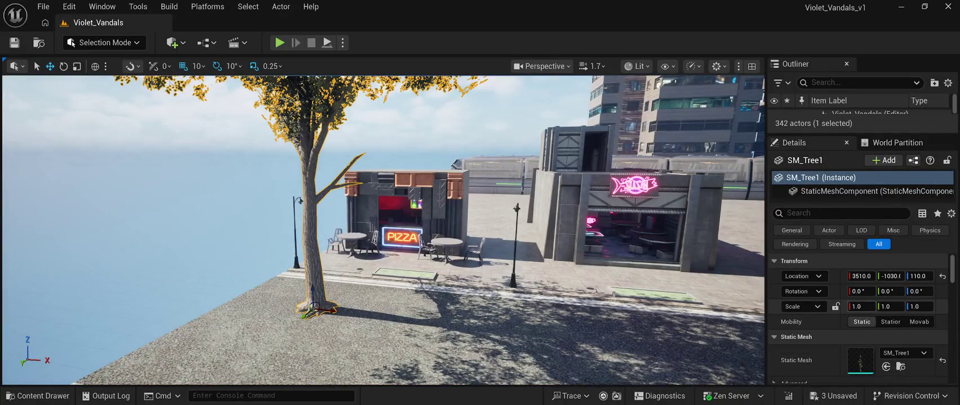
{"action": "left_click", "coordinate": [861, 307]}
Set SM_Tree1's Scale X, Y and Z to 0.5 and focus the view on it
{"action": "type", "text": "0.5"}
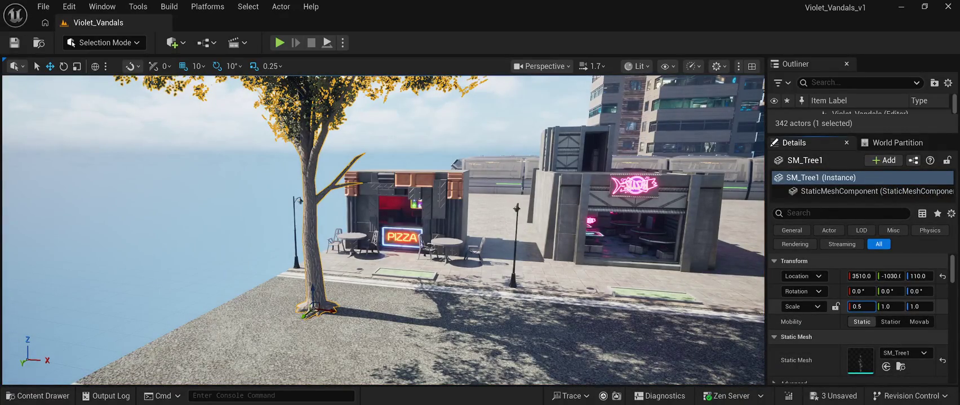
{"action": "key", "text": "Tab"}
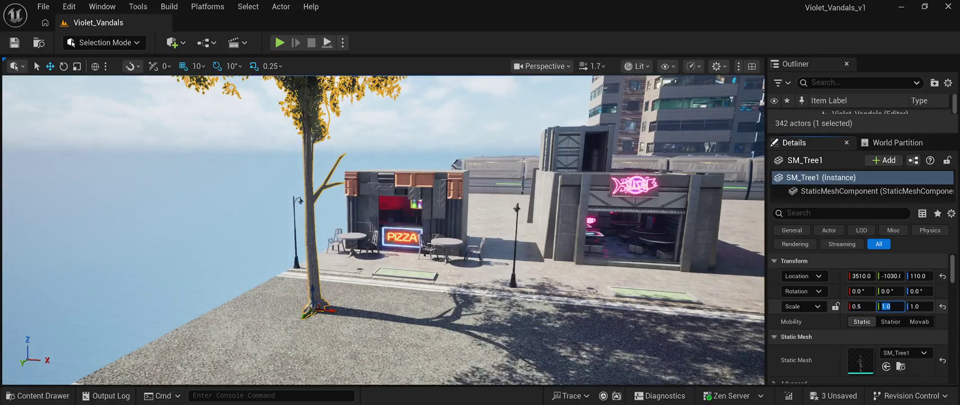
{"action": "type", "text": "0"}
{"action": "key", "text": "Tab"}
{"action": "type", "text": "0.5"}
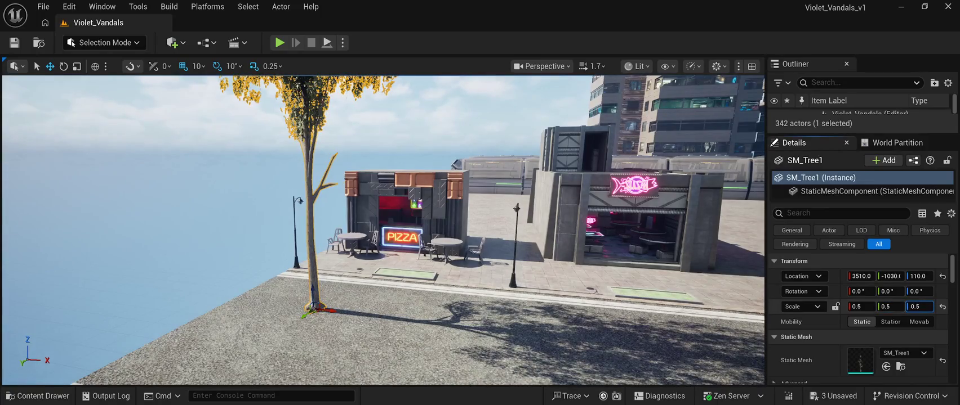
{"action": "key", "text": "Return"}
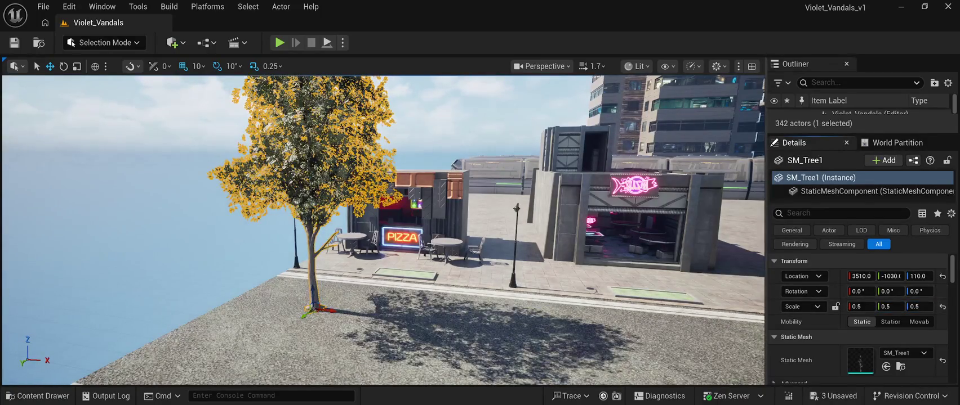
{"action": "key", "text": "f"}
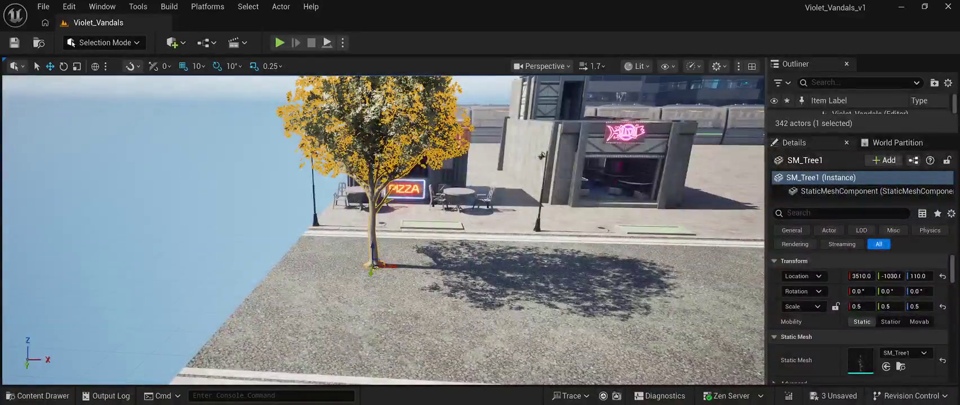
Slide the half-size SM_Tree1 back into its pavement planter at X 3710, Y -1460
{"action": "mouse_move", "coordinate": [371, 273]}
{"action": "left_mouse_down"}
{"action": "mouse_move", "coordinate": [383, 230]}
{"action": "mouse_move", "coordinate": [454, 214]}
{"action": "left_mouse_up"}
{"action": "scroll", "coordinate": [383, 231], "scroll_direction": "up", "scroll_amount": 5}
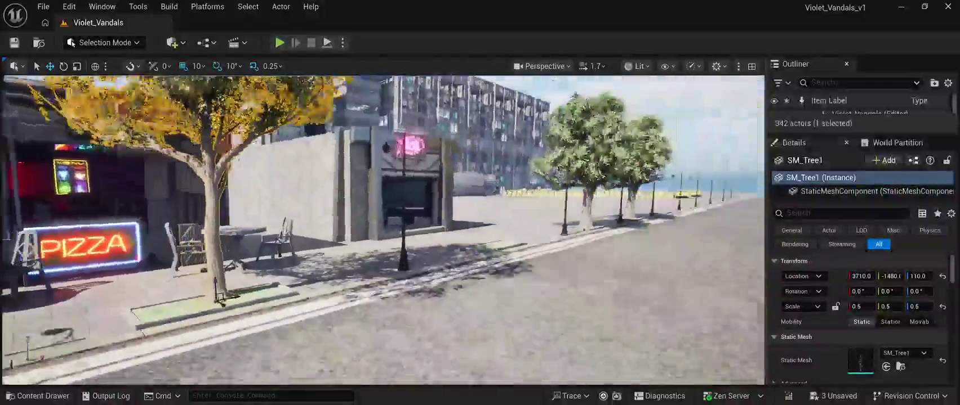
{"action": "scroll", "coordinate": [383, 231], "scroll_direction": "up", "scroll_amount": 5}
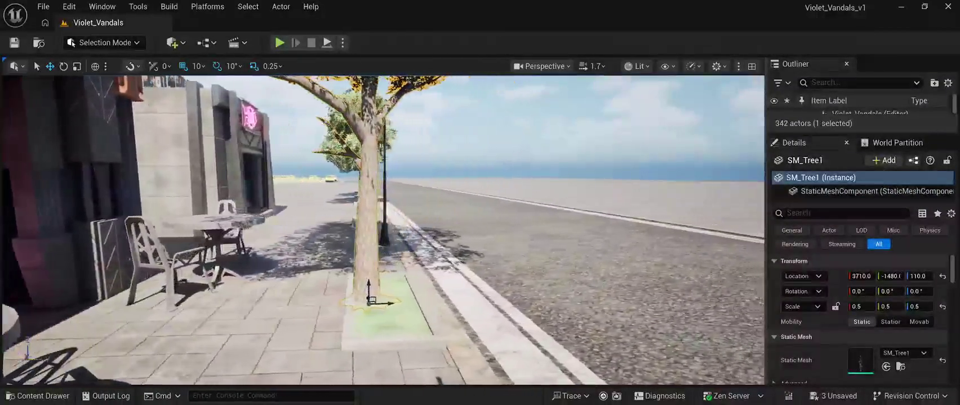
{"action": "left_click_drag", "start_coordinate": [382, 294], "coordinate": [400, 294]}
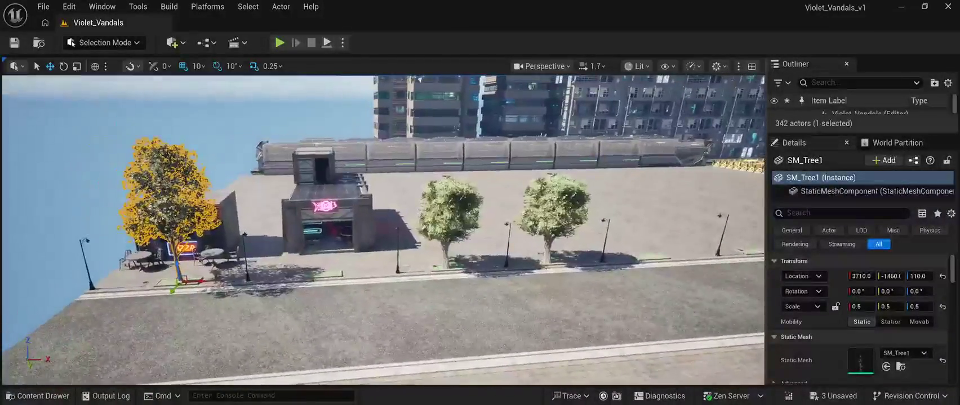
{"action": "left_click", "coordinate": [448, 220]}
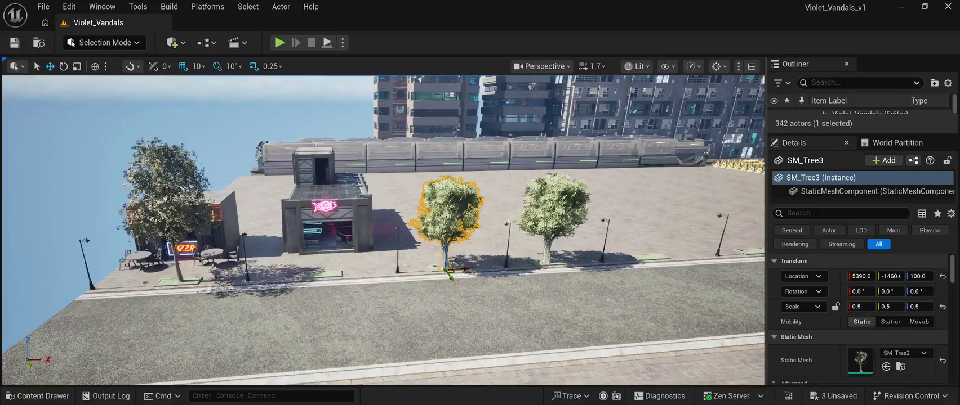
Respace the middle tree and place copies of the tall and rounder trees along the pavement
{"action": "left_click_drag", "start_coordinate": [459, 269], "coordinate": [329, 269]}
{"action": "left_click", "coordinate": [169, 186]}
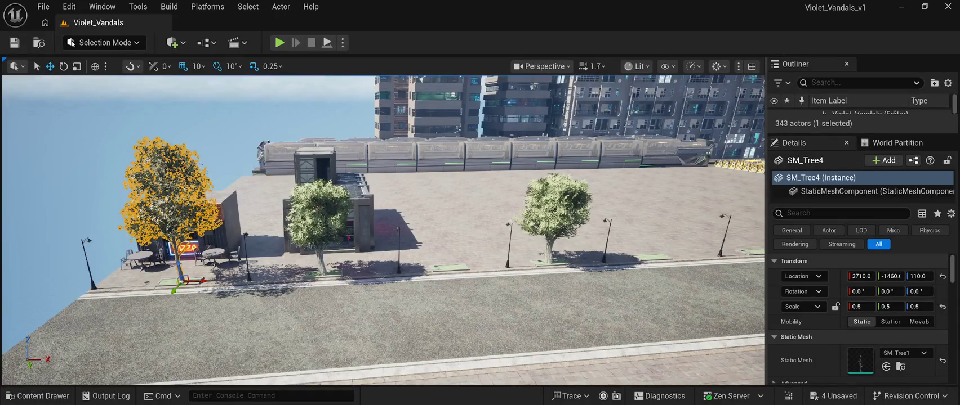
{"action": "left_click_drag", "start_coordinate": [197, 281], "coordinate": [473, 290]}
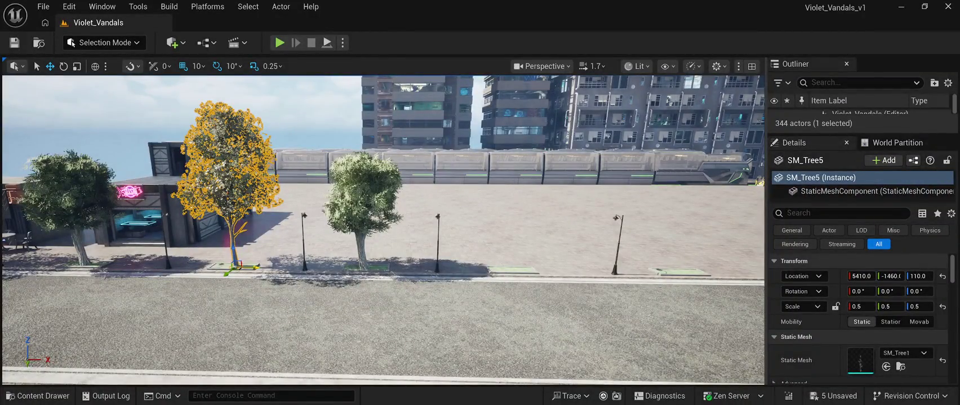
{"action": "left_click_drag", "start_coordinate": [256, 266], "coordinate": [534, 272]}
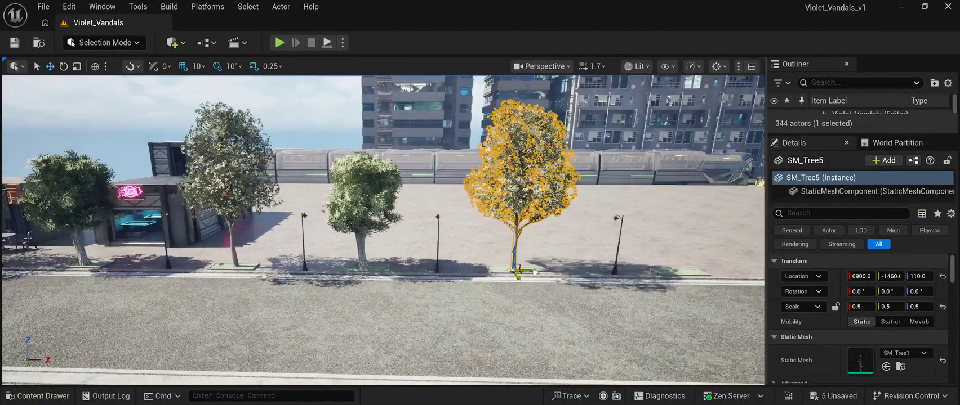
{"action": "left_click", "coordinate": [363, 248]}
{"action": "key", "text": "ctrl+d"}
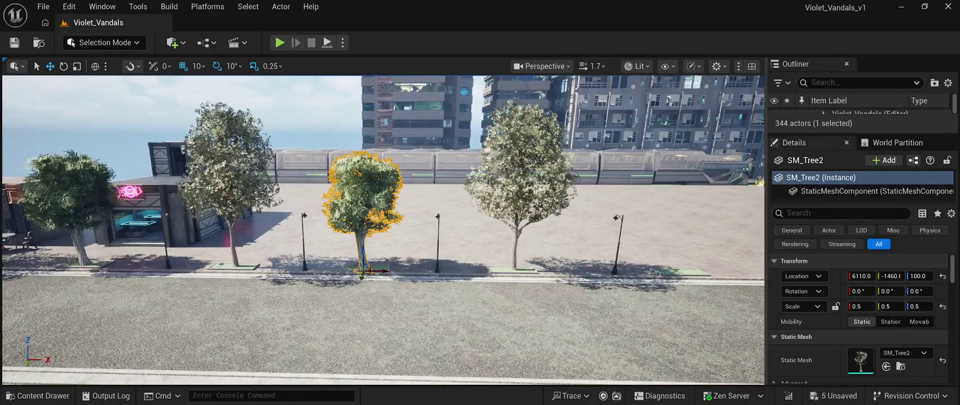
{"action": "mouse_move", "coordinate": [364, 271]}
{"action": "left_mouse_down"}
{"action": "mouse_move", "coordinate": [708, 276]}
{"action": "mouse_move", "coordinate": [757, 288]}
{"action": "left_mouse_up"}
Add more alternating tree copies up to the taxi rank, then save and play-test the level
{"action": "key", "text": "Left"}
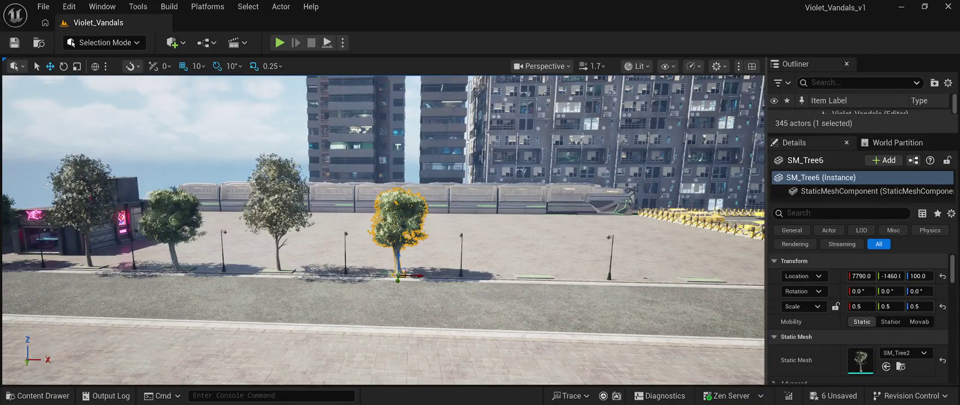
{"action": "left_click", "coordinate": [275, 202]}
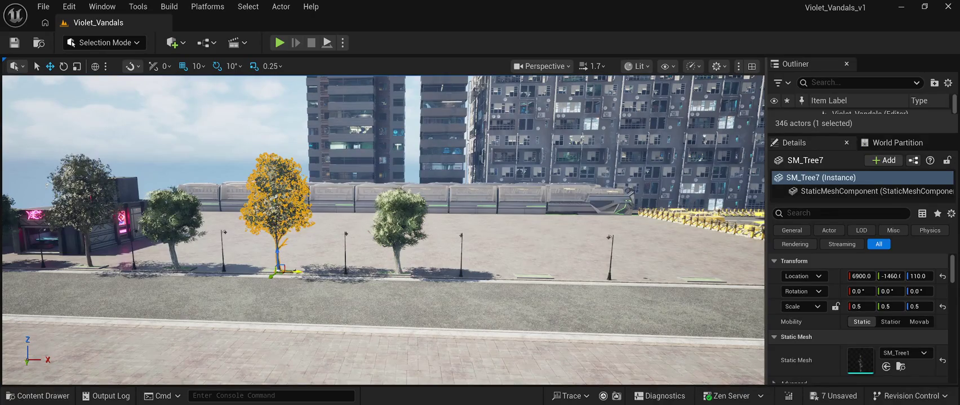
{"action": "left_click_drag", "start_coordinate": [293, 272], "coordinate": [562, 279]}
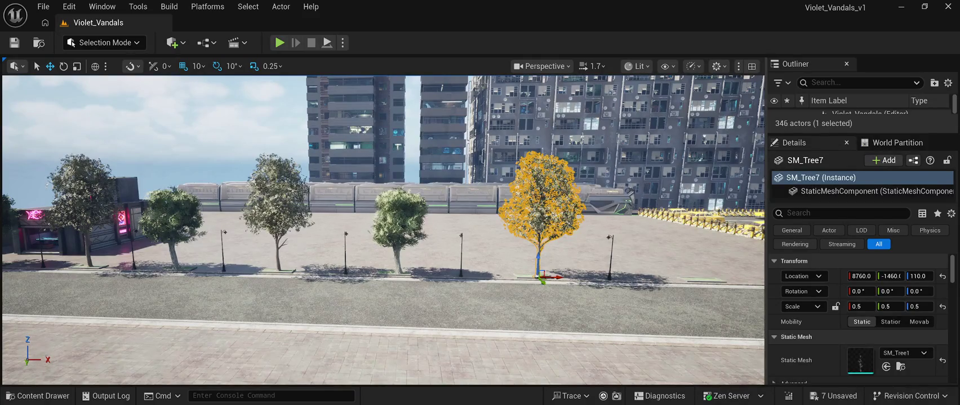
{"action": "left_click", "coordinate": [398, 220]}
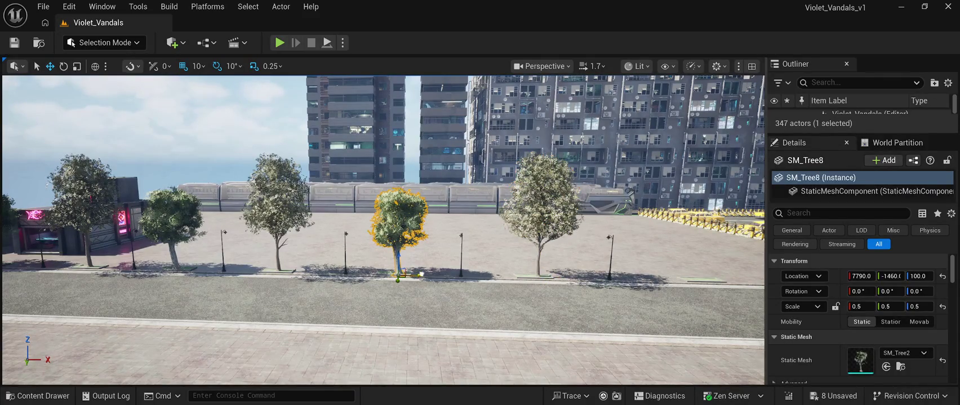
{"action": "mouse_move", "coordinate": [420, 276]}
{"action": "left_mouse_down"}
{"action": "mouse_move", "coordinate": [735, 283]}
{"action": "mouse_move", "coordinate": [726, 283]}
{"action": "left_mouse_up"}
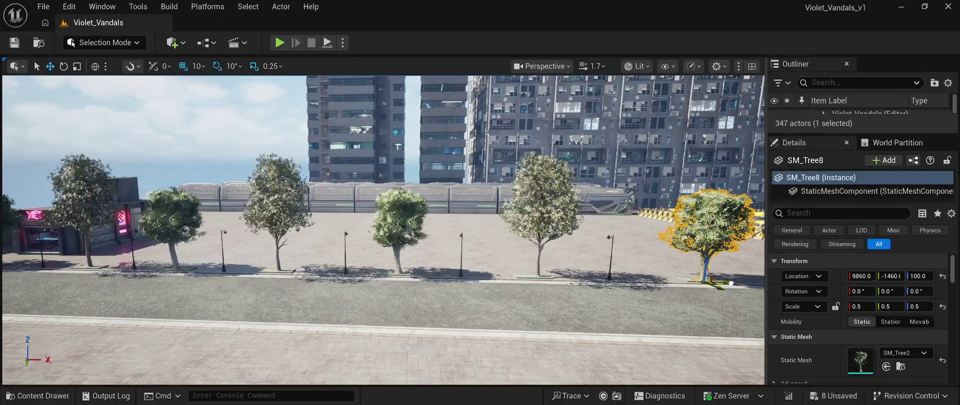
{"action": "key", "text": "Right"}
{"action": "key", "text": "Left"}
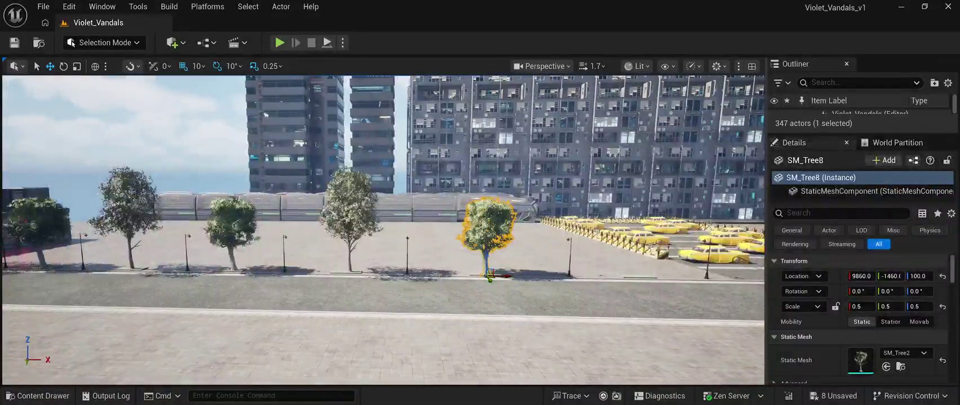
{"action": "left_click", "coordinate": [349, 208]}
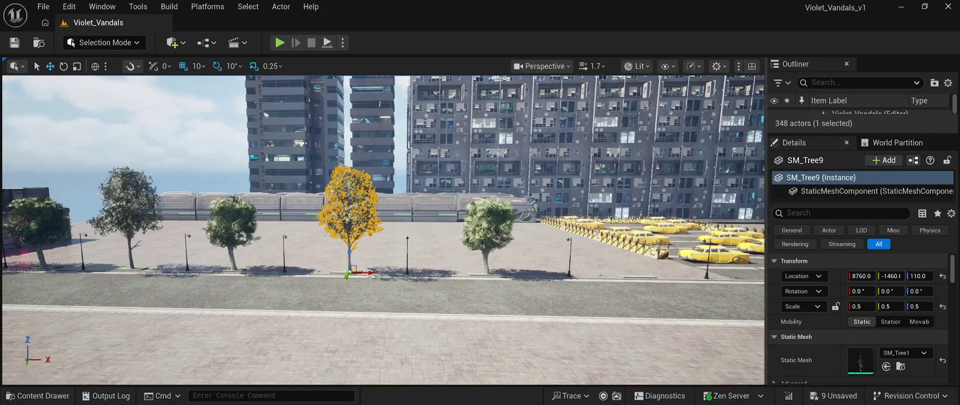
{"action": "left_click_drag", "start_coordinate": [363, 273], "coordinate": [660, 267]}
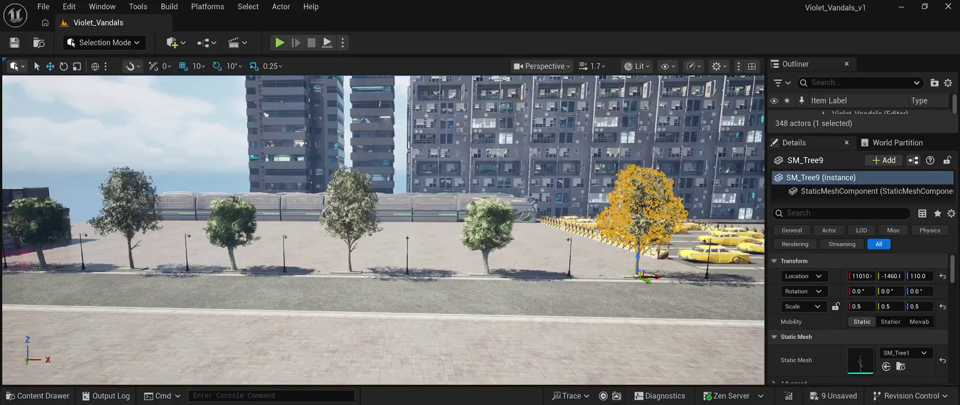
{"action": "key", "text": "ctrl+s"}
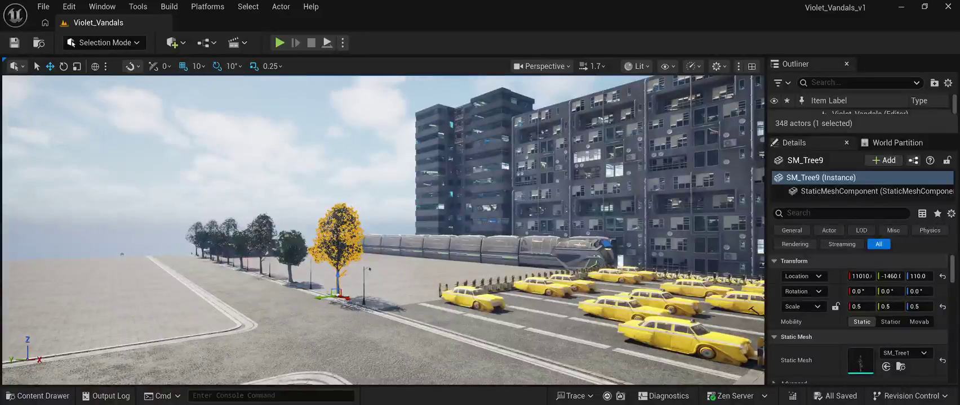
{"action": "key", "text": "alt+p"}
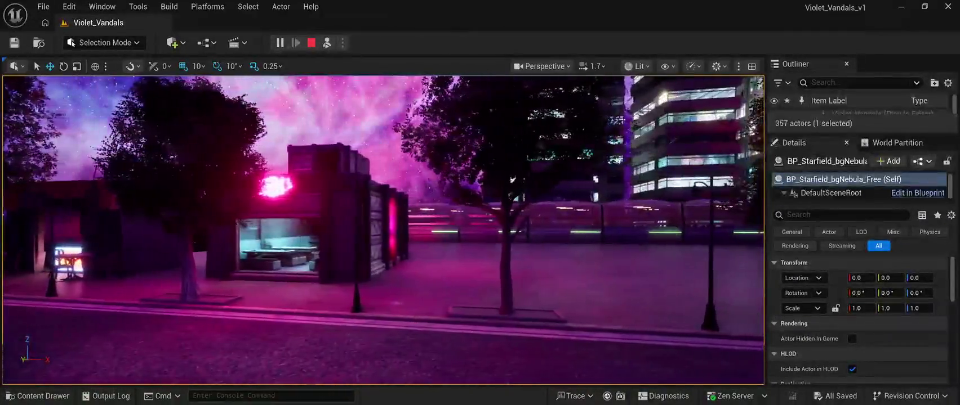
{"action": "key", "text": "Escape"}
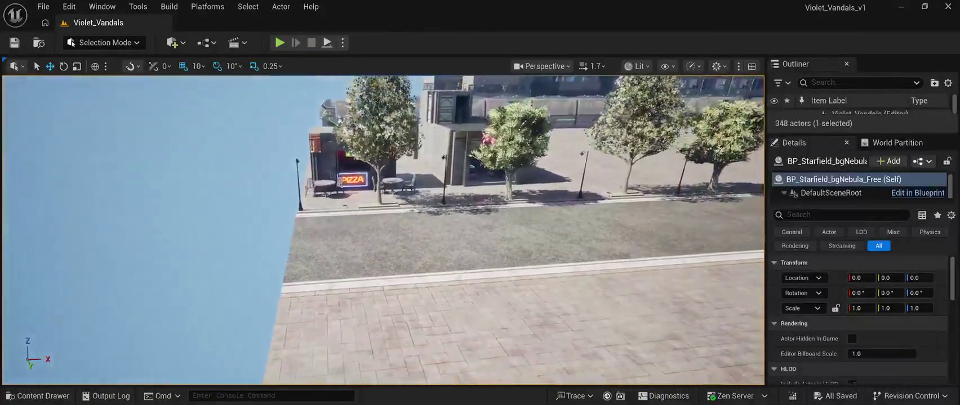
{"action": "left_click", "coordinate": [376, 141]}
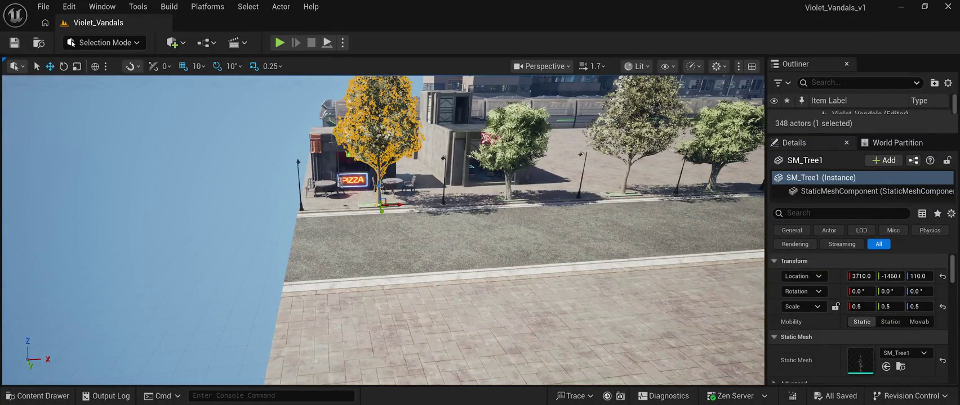
Shift-select the trees and their planter patches along the sidewalk by the pizza shop
{"action": "left_click", "coordinate": [737, 130], "text": "ctrl"}
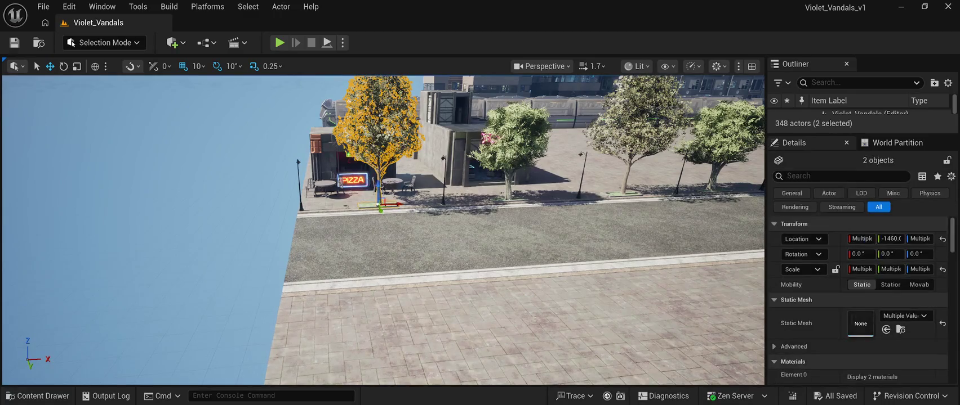
{"action": "left_click", "coordinate": [513, 158], "text": "ctrl"}
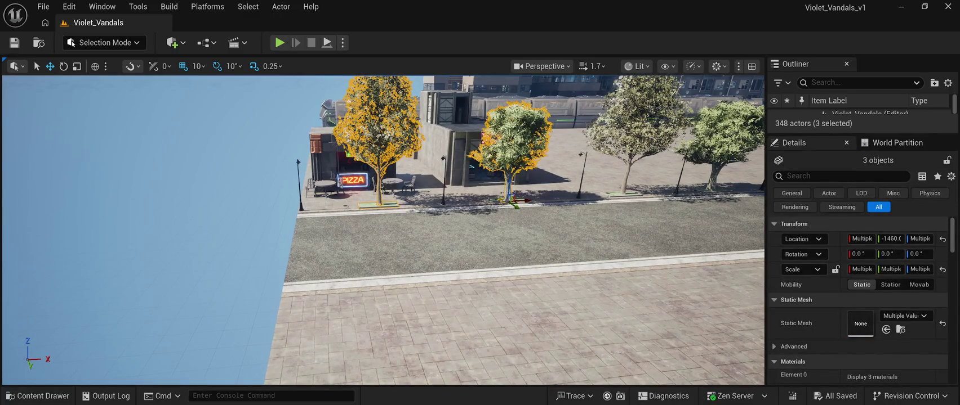
{"action": "left_click", "coordinate": [501, 199], "text": "ctrl"}
{"action": "left_click", "coordinate": [642, 130], "text": "ctrl"}
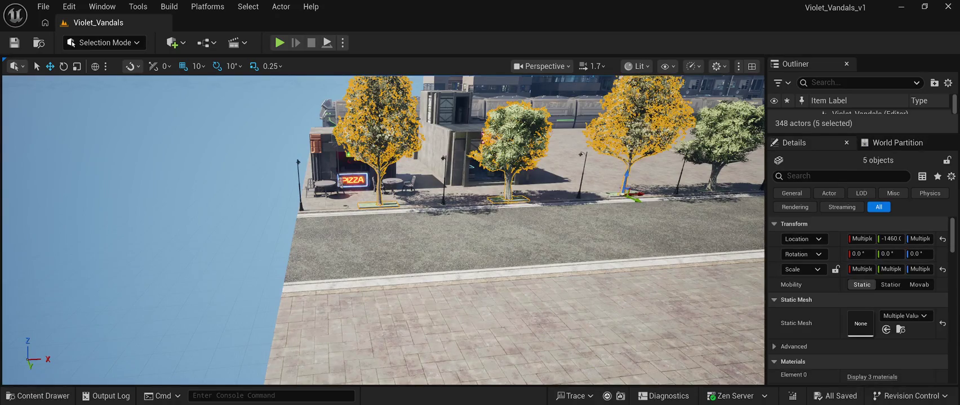
{"action": "left_click", "coordinate": [624, 195], "text": "ctrl"}
{"action": "left_click", "coordinate": [720, 135], "text": "ctrl"}
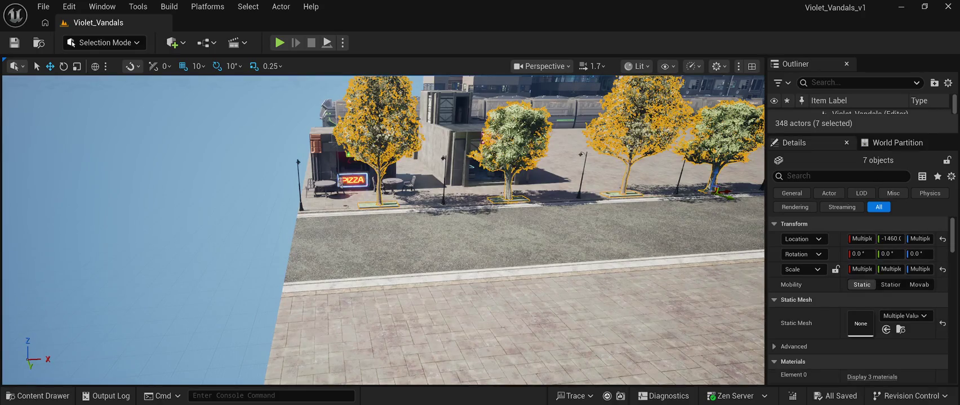
{"action": "left_click", "coordinate": [674, 112]}
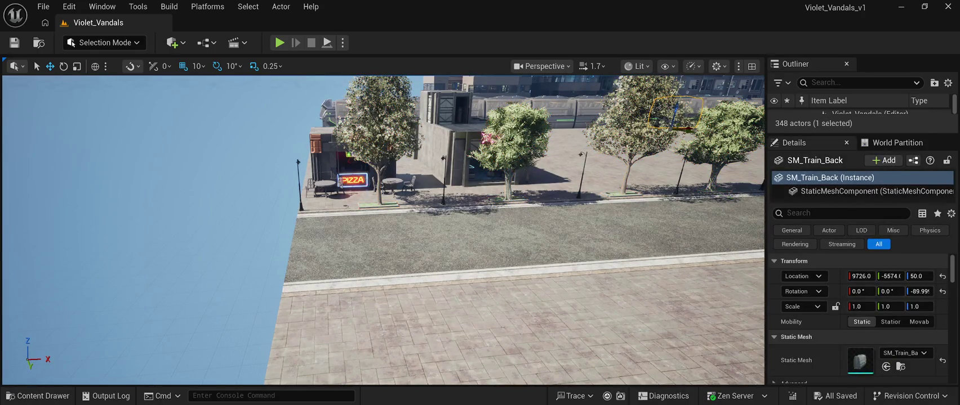
{"action": "left_click", "coordinate": [674, 112]}
Reselect the two trees in front of the pizza shop with their planters and delete them
{"action": "left_click", "coordinate": [376, 130]}
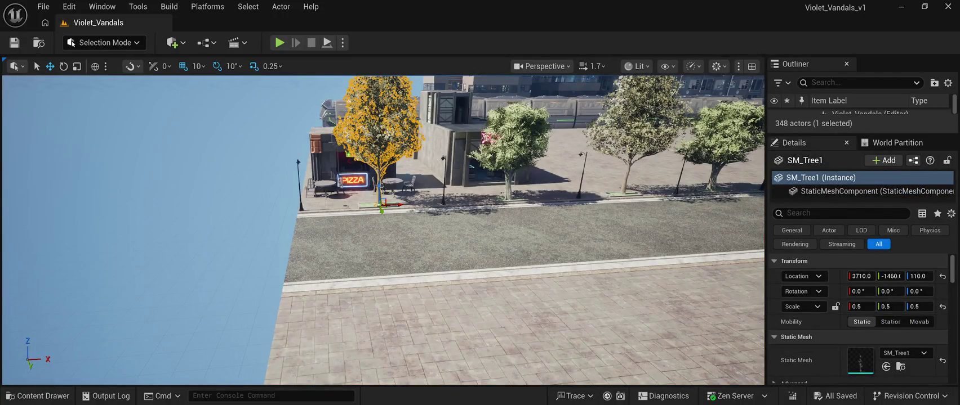
{"action": "left_click", "coordinate": [381, 204], "text": "ctrl"}
{"action": "left_click", "coordinate": [514, 146], "text": "ctrl"}
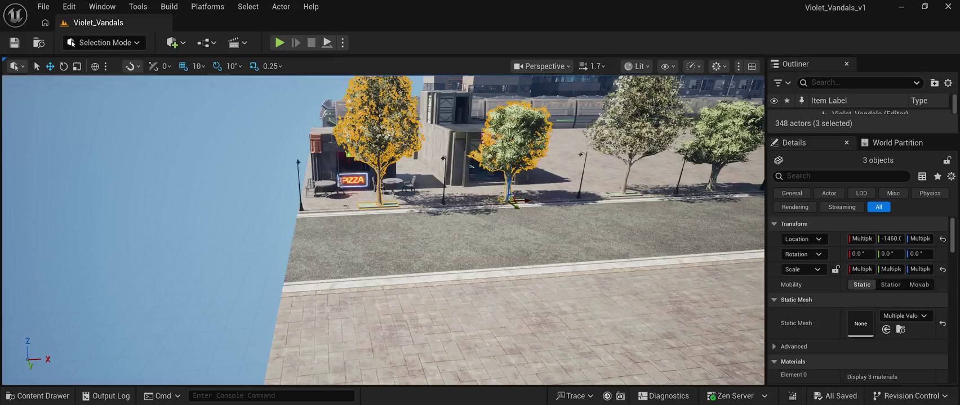
{"action": "left_click", "coordinate": [498, 198], "text": "ctrl"}
{"action": "left_click", "coordinate": [504, 198]}
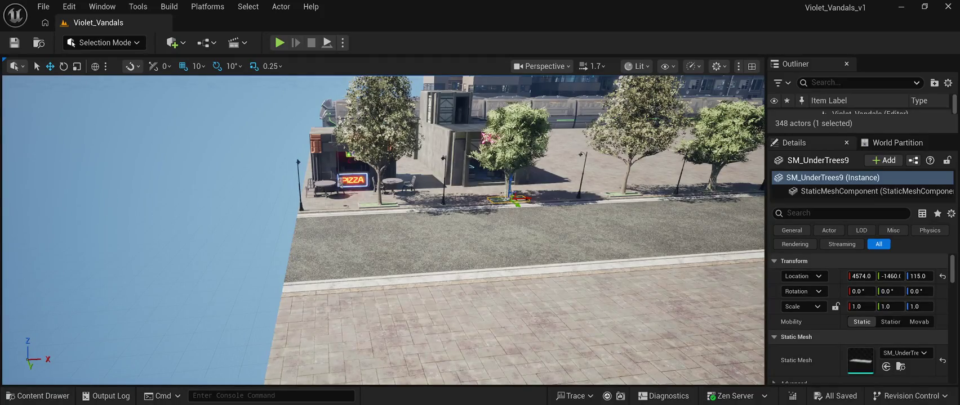
{"action": "left_click", "coordinate": [375, 141], "text": "ctrl"}
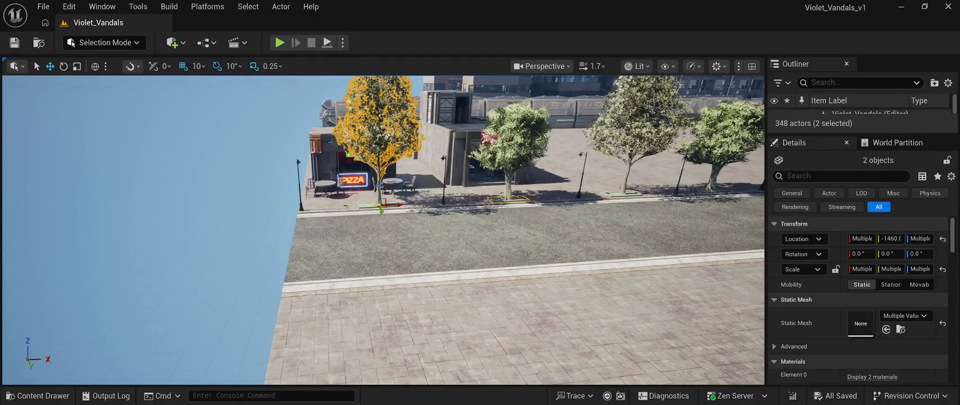
{"action": "left_click", "coordinate": [373, 205], "text": "ctrl"}
{"action": "left_click", "coordinate": [516, 135], "text": "ctrl"}
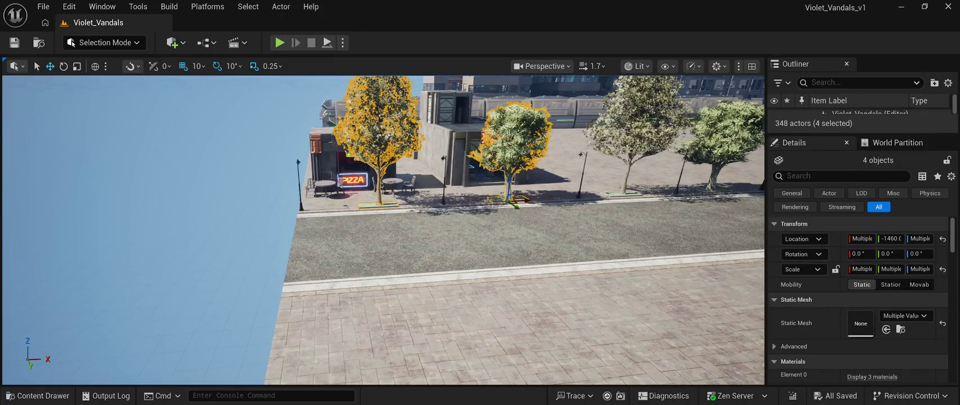
{"action": "key", "text": "Delete"}
{"action": "left_click", "coordinate": [639, 135]}
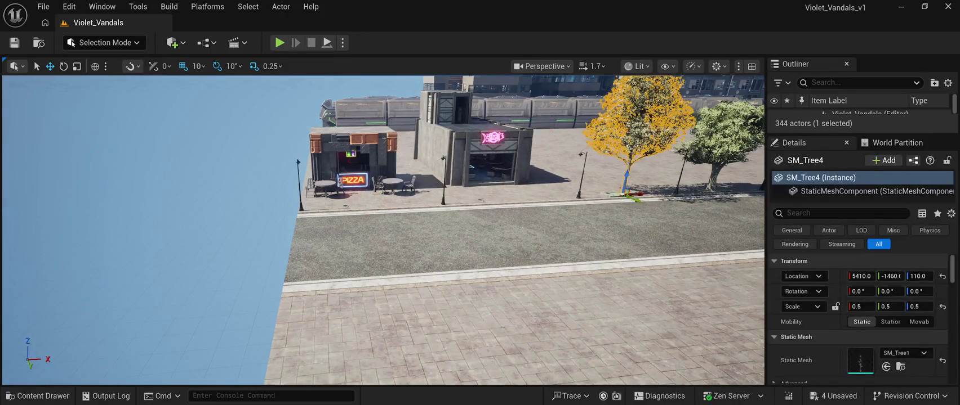
Delete the remaining street trees along the sidewalk, including the three-tree row and last two trees
{"action": "key", "text": "Delete"}
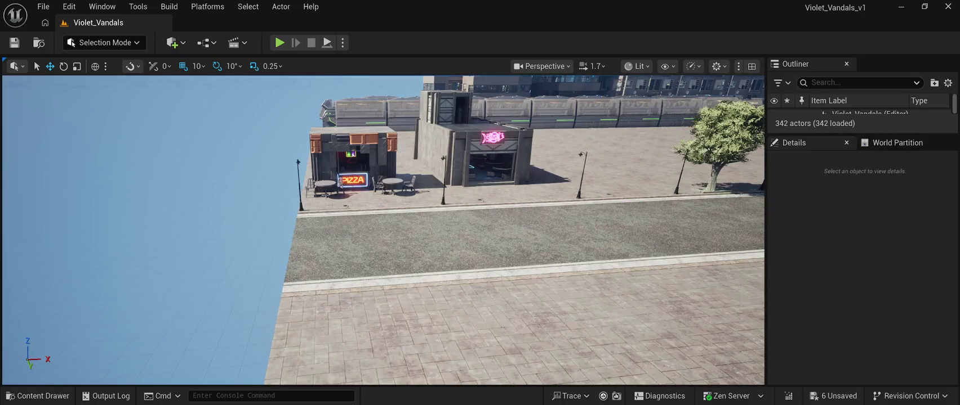
{"action": "left_click", "coordinate": [716, 138]}
{"action": "key", "text": "Delete"}
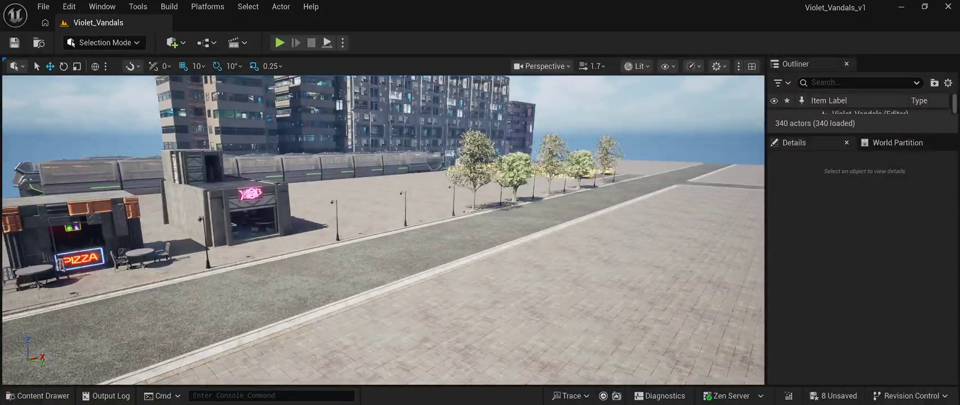
{"action": "left_click", "coordinate": [472, 169]}
{"action": "left_click", "coordinate": [515, 169], "text": "ctrl"}
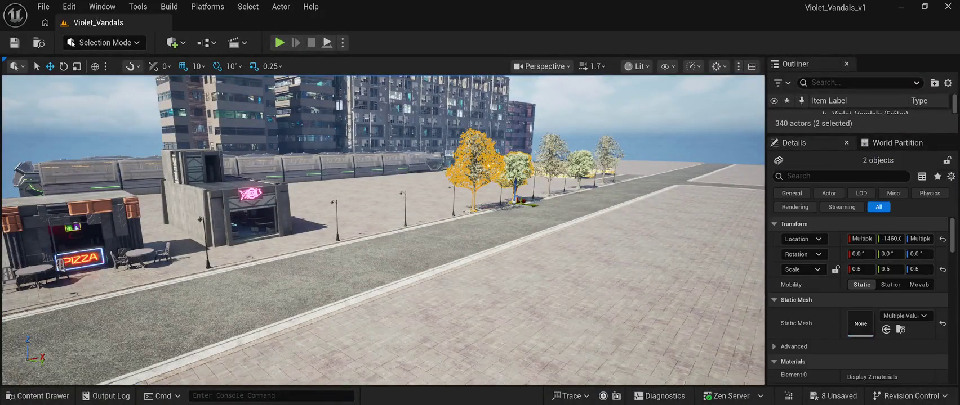
{"action": "left_click", "coordinate": [555, 154], "text": "ctrl"}
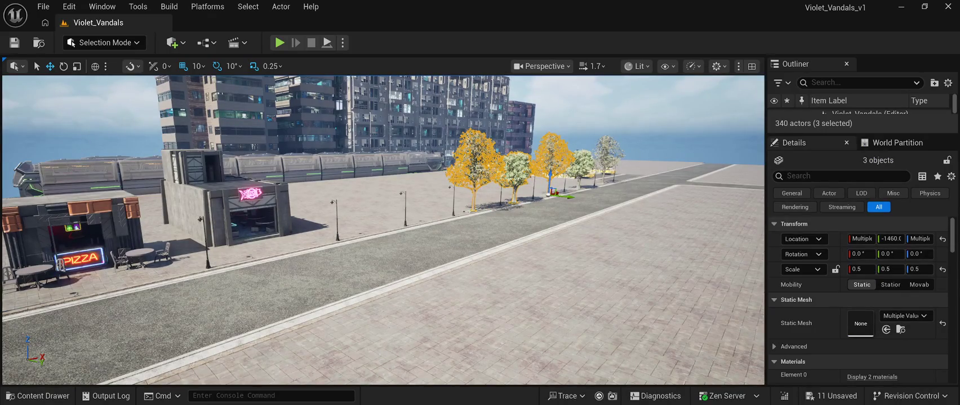
{"action": "left_click", "coordinate": [470, 163]}
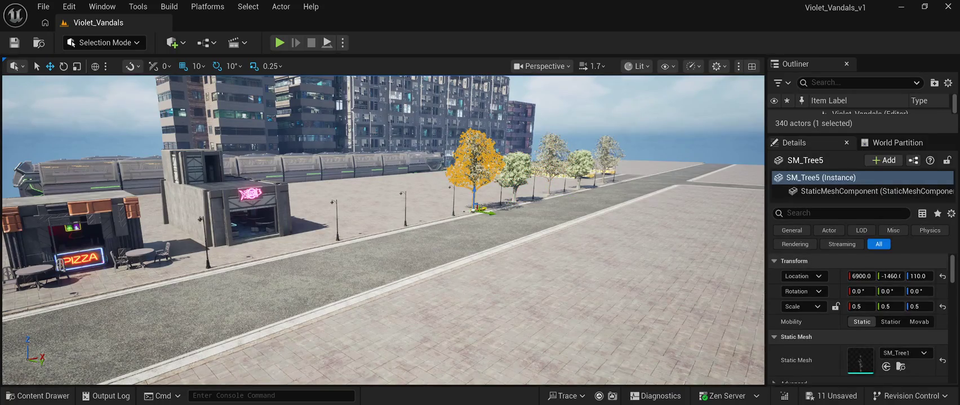
{"action": "key", "text": "ctrl+z"}
{"action": "key", "text": "Delete"}
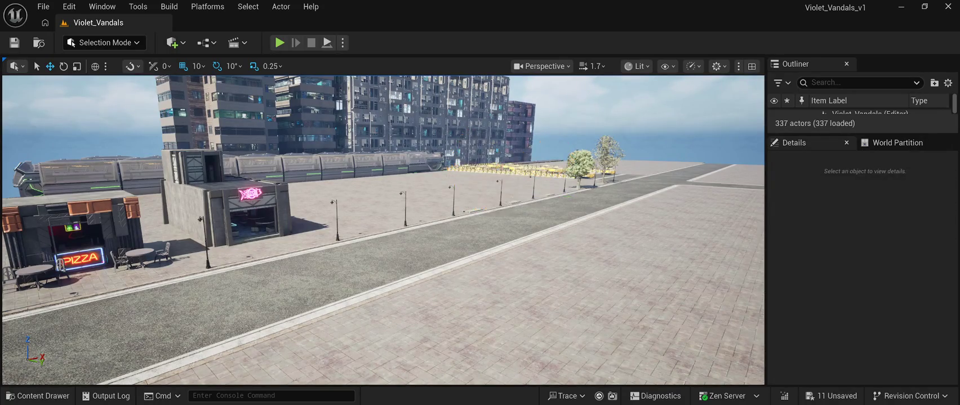
{"action": "left_click", "coordinate": [580, 167]}
{"action": "left_click", "coordinate": [606, 151], "text": "ctrl"}
{"action": "key", "text": "Delete"}
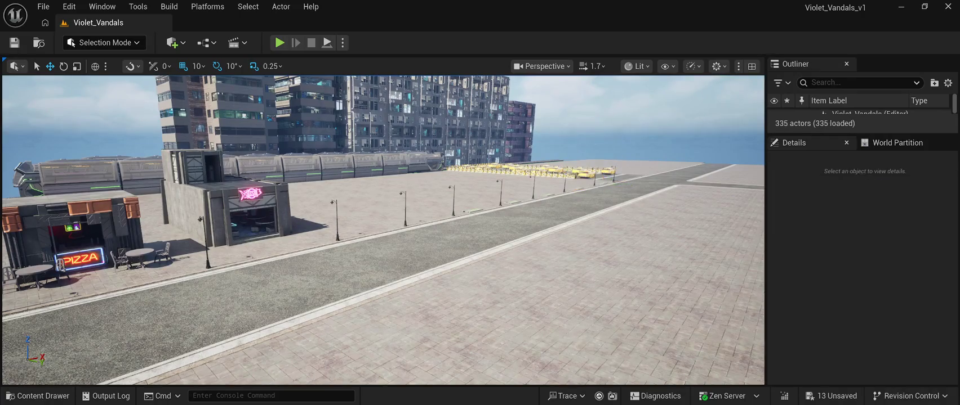
Delete the leftover SM_UnderTrees planter patches along the sidewalk toward the taxis
{"action": "left_click", "coordinate": [475, 209]}
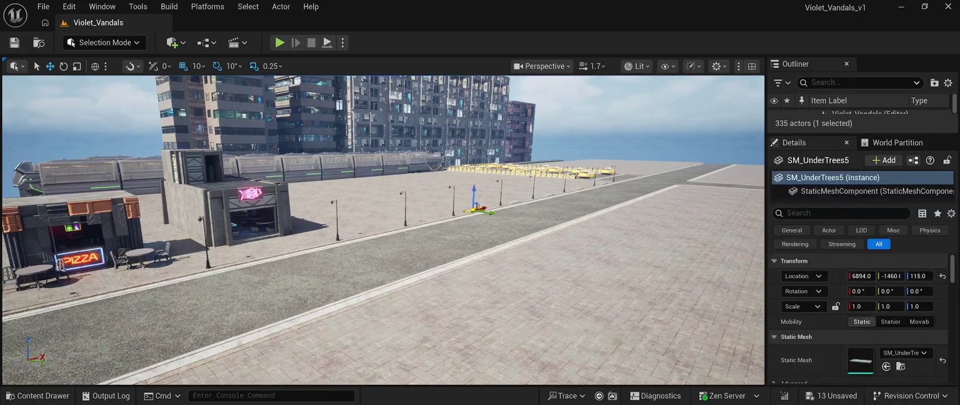
{"action": "left_click", "coordinate": [521, 201], "text": "ctrl"}
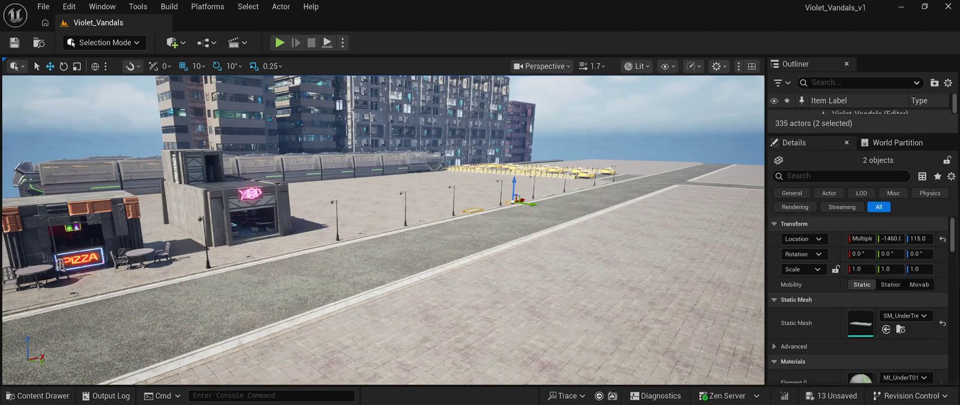
{"action": "key", "text": "Delete"}
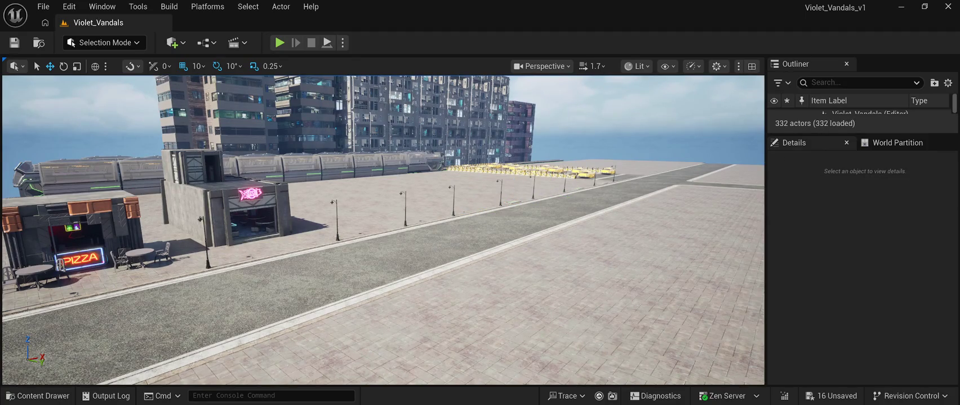
{"action": "left_click", "coordinate": [514, 170]}
{"action": "key", "text": "Delete"}
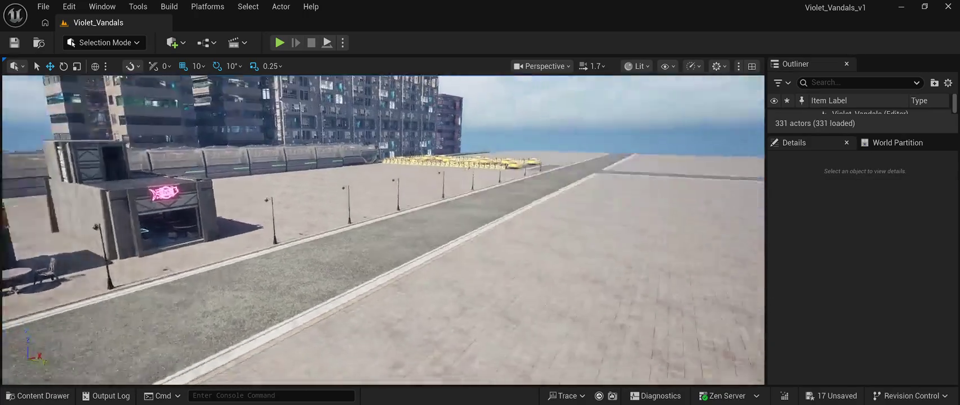
{"action": "mouse_move", "coordinate": [383, 231]}
{"action": "left_mouse_down"}
{"action": "mouse_move", "coordinate": [465, 231]}
{"action": "mouse_move", "coordinate": [327, 231]}
{"action": "mouse_move", "coordinate": [333, 194]}
{"action": "left_mouse_up"}
{"action": "left_click", "coordinate": [538, 225]}
{"action": "key", "text": "Delete"}
Delete the last planter patch and the first two lamp posts by the shops
{"action": "left_click", "coordinate": [532, 251]}
{"action": "key", "text": "Delete"}
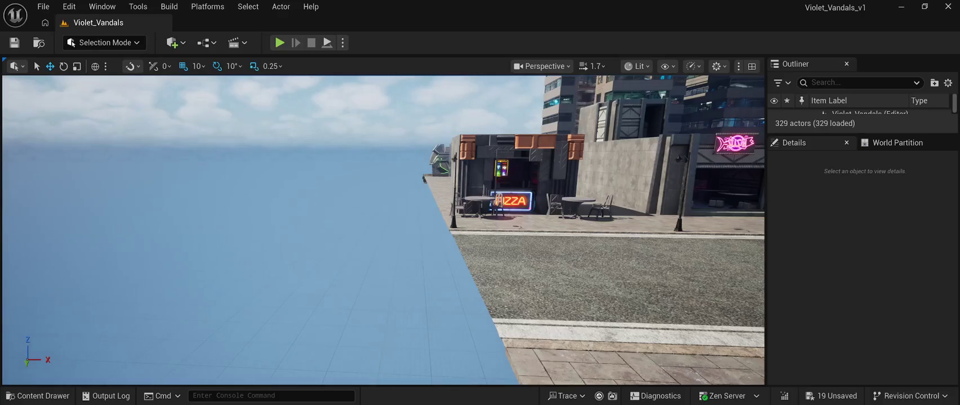
{"action": "left_click", "coordinate": [453, 209]}
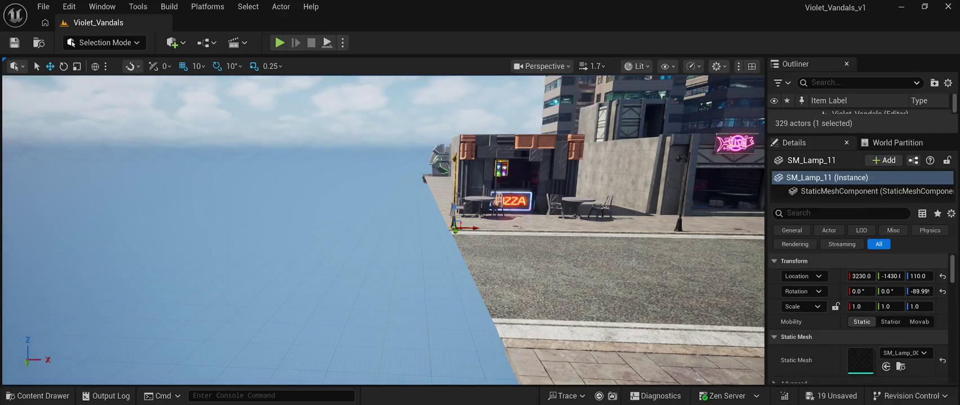
{"action": "left_click", "coordinate": [678, 211], "text": "ctrl"}
{"action": "left_click_drag", "start_coordinate": [678, 220], "coordinate": [675, 251]}
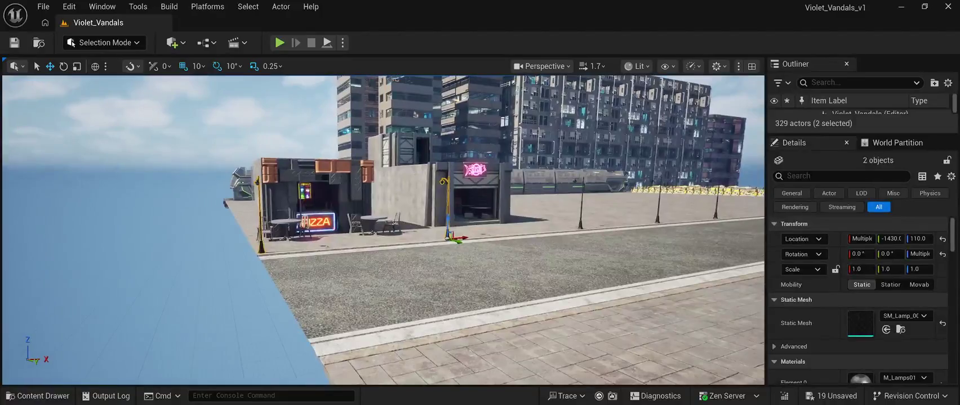
{"action": "left_click", "coordinate": [581, 203], "text": "ctrl"}
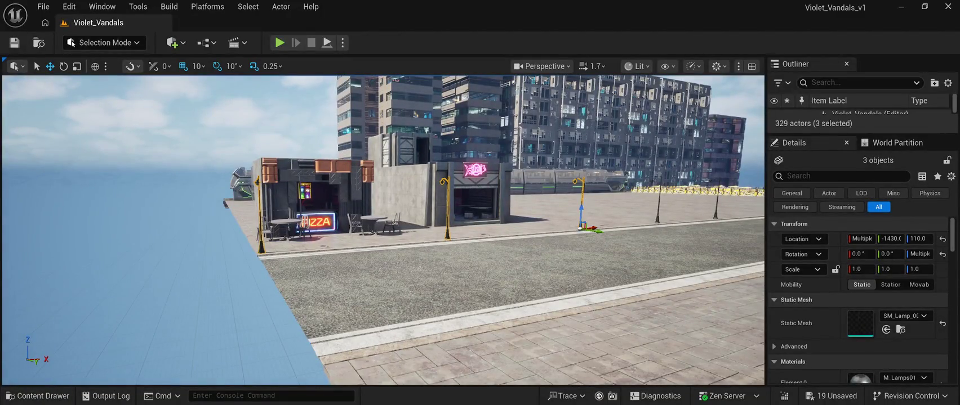
{"action": "left_click", "coordinate": [394, 237], "text": "ctrl"}
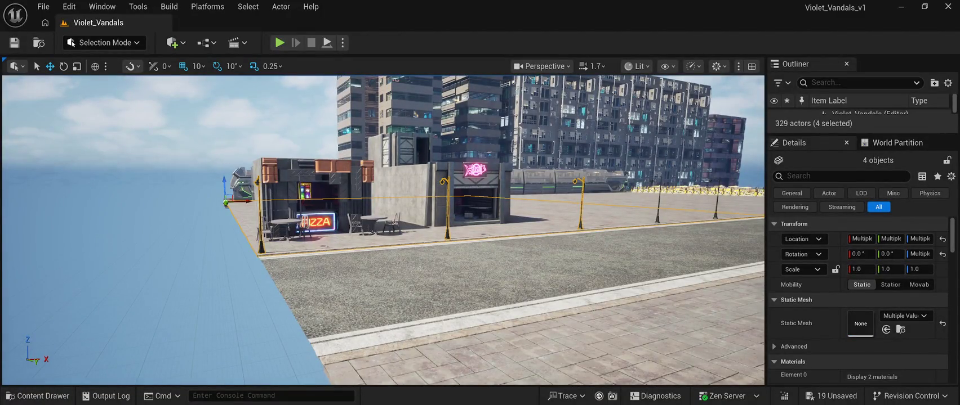
{"action": "left_click", "coordinate": [141, 141]}
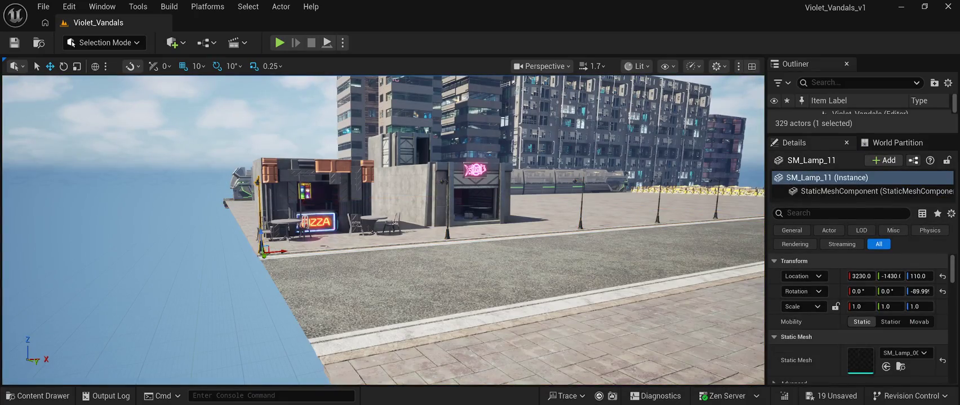
{"action": "left_click", "coordinate": [447, 209], "text": "ctrl"}
{"action": "key", "text": "Delete"}
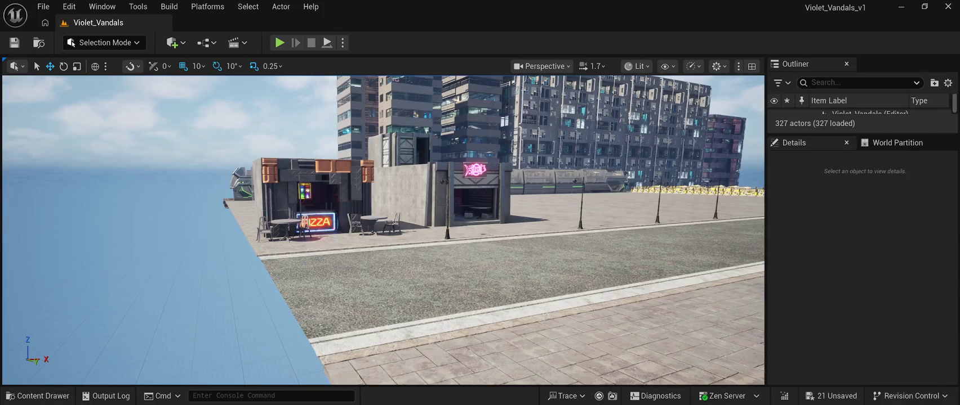
Delete the remaining lamp posts in front of the shops one by one
{"action": "left_click", "coordinate": [447, 214]}
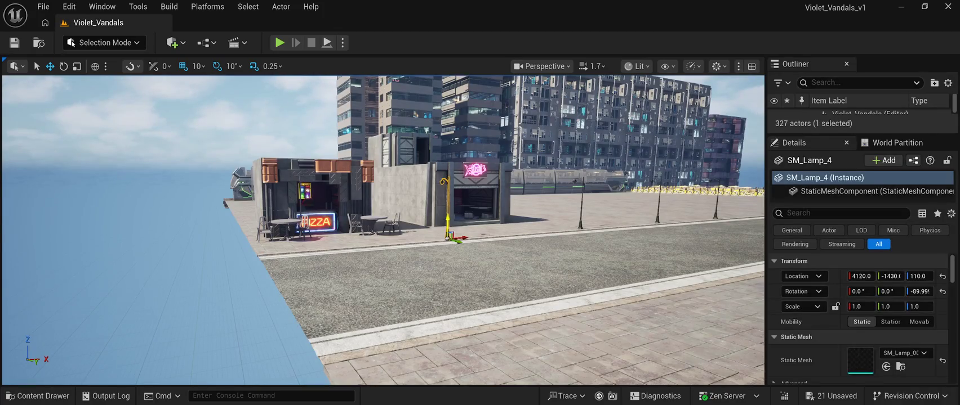
{"action": "key", "text": "Delete"}
{"action": "left_click", "coordinate": [580, 208]}
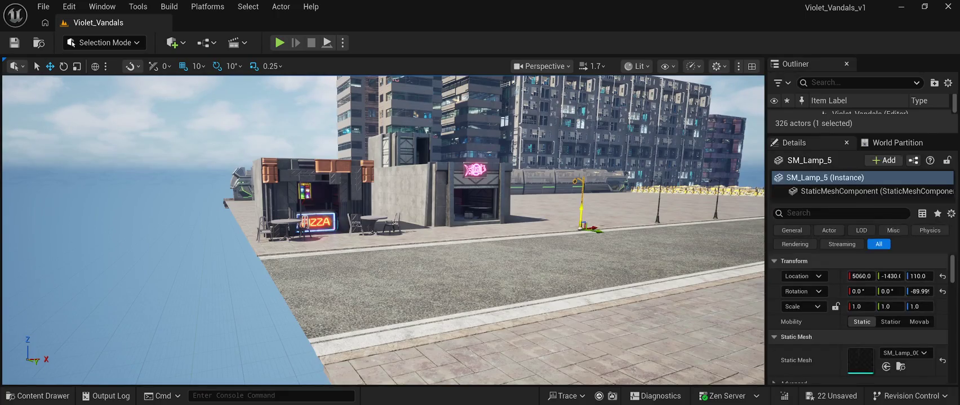
{"action": "key", "text": "Delete"}
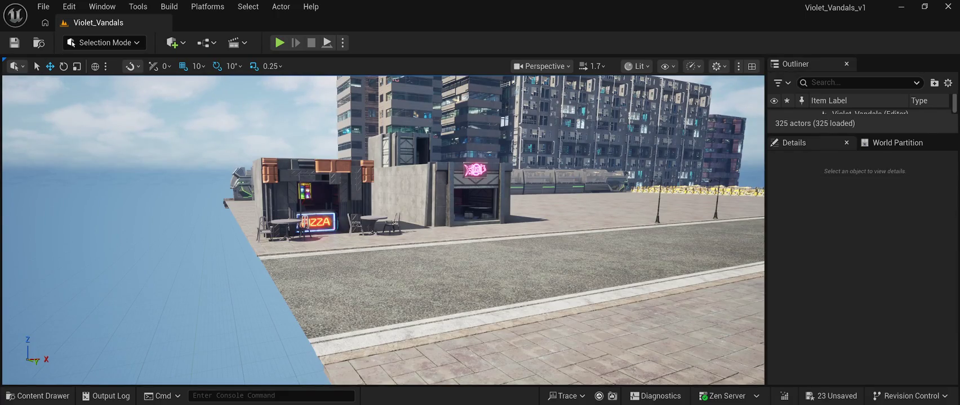
{"action": "left_click", "coordinate": [657, 208]}
{"action": "key", "text": "Delete"}
{"action": "left_click", "coordinate": [715, 208]}
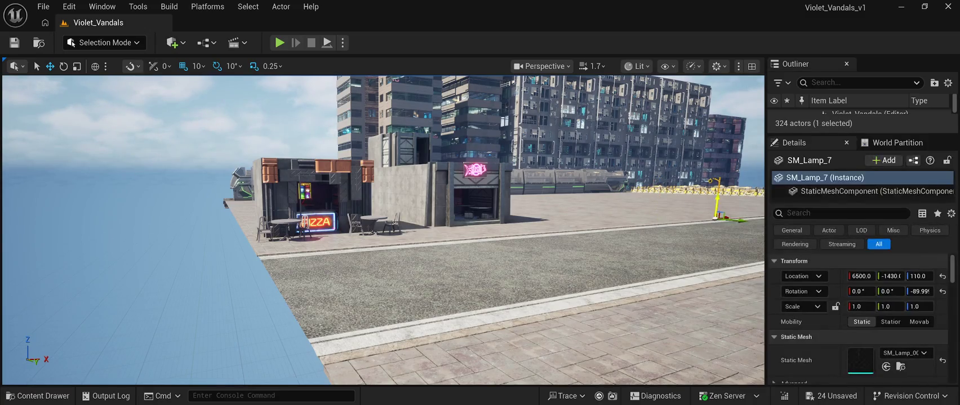
{"action": "key", "text": "Delete"}
Delete the two lamp posts on the sidewalk edge along the open road
{"action": "mouse_move", "coordinate": [394, 225]}
{"action": "left_mouse_down"}
{"action": "mouse_move", "coordinate": [563, 225]}
{"action": "mouse_move", "coordinate": [197, 226]}
{"action": "left_mouse_up"}
{"action": "left_click", "coordinate": [497, 265]}
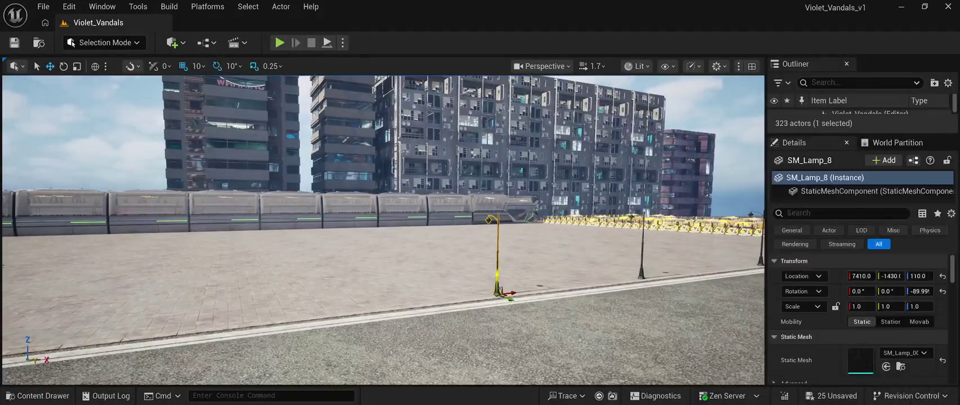
{"action": "key", "text": "Delete"}
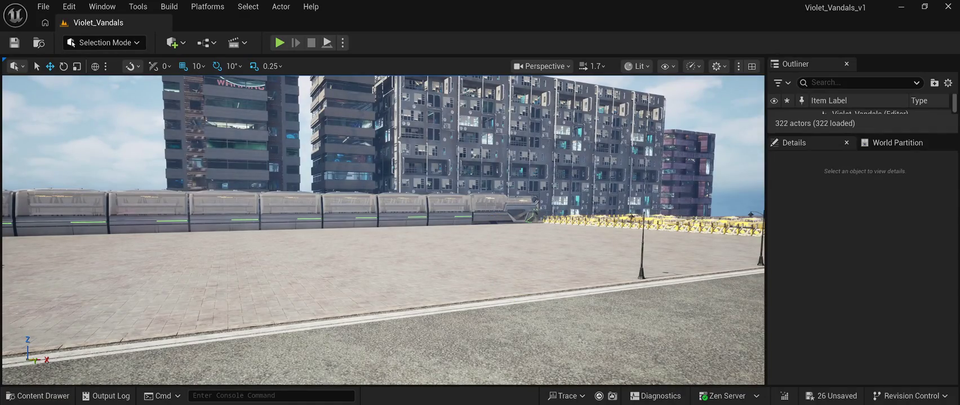
{"action": "left_click", "coordinate": [642, 253]}
{"action": "key", "text": "Delete"}
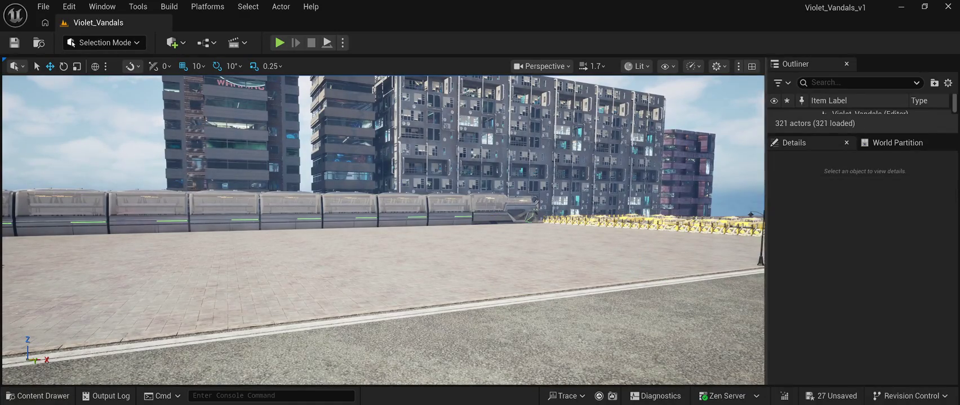
{"action": "left_click_drag", "start_coordinate": [338, 225], "coordinate": [428, 225]}
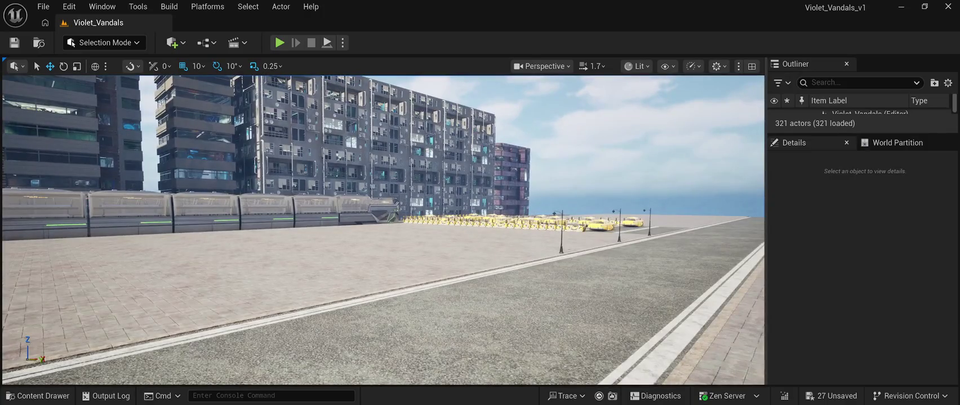
Delete the next two street lamps along the road
{"action": "left_click", "coordinate": [563, 248]}
{"action": "key", "text": "Delete"}
{"action": "left_click", "coordinate": [338, 259]}
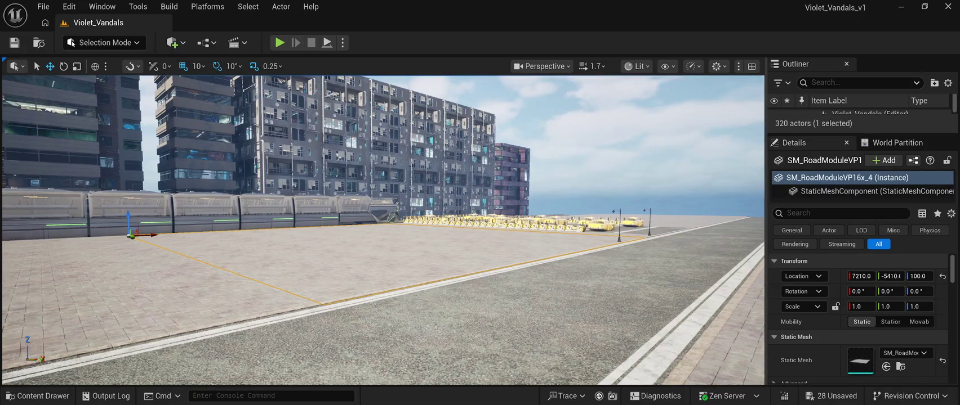
{"action": "left_click", "coordinate": [619, 228]}
{"action": "key", "text": "Delete"}
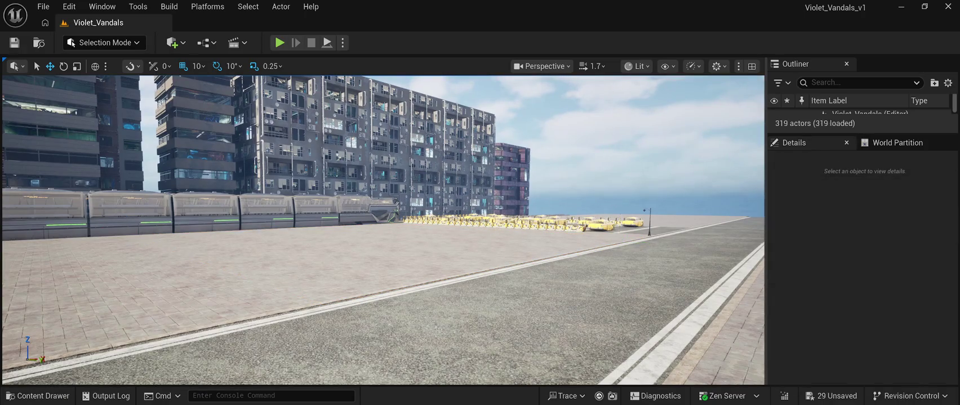
Focus on the road piece by the taxis and delete lamp SM_Lamp_12 at the pavement edge
{"action": "left_click", "coordinate": [428, 221]}
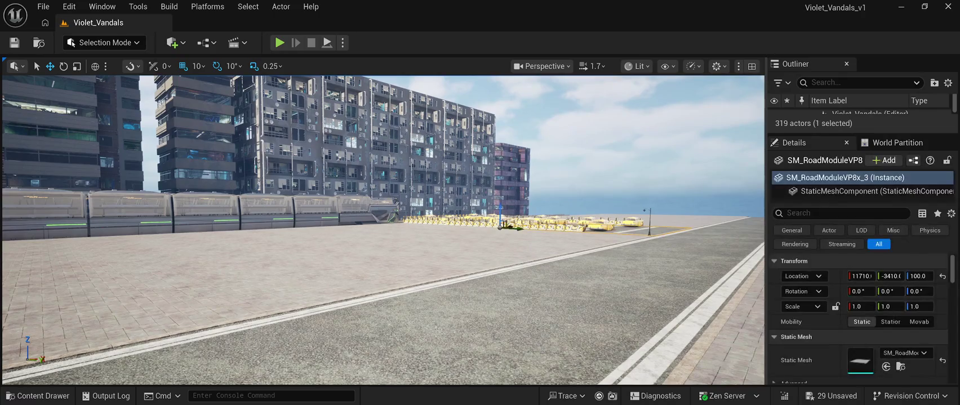
{"action": "key", "text": "f"}
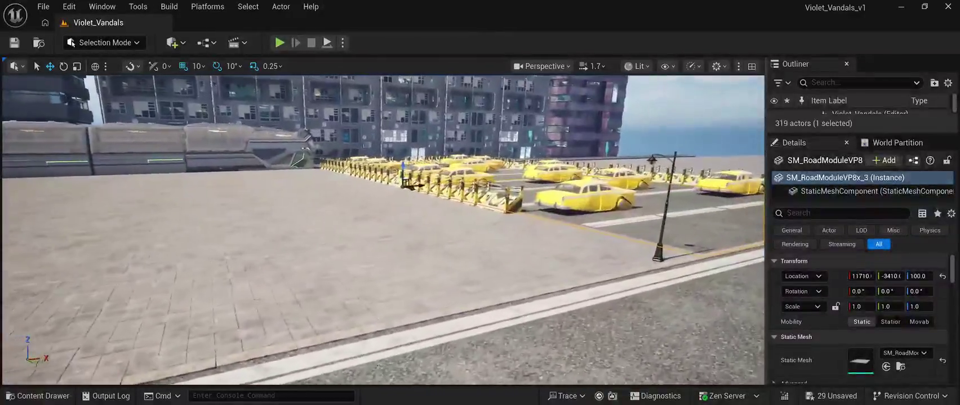
{"action": "left_click", "coordinate": [662, 208]}
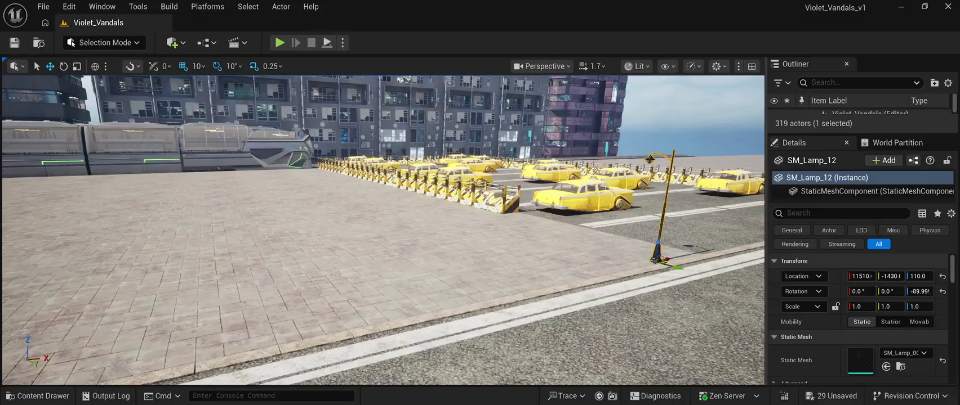
{"action": "key", "text": "Delete"}
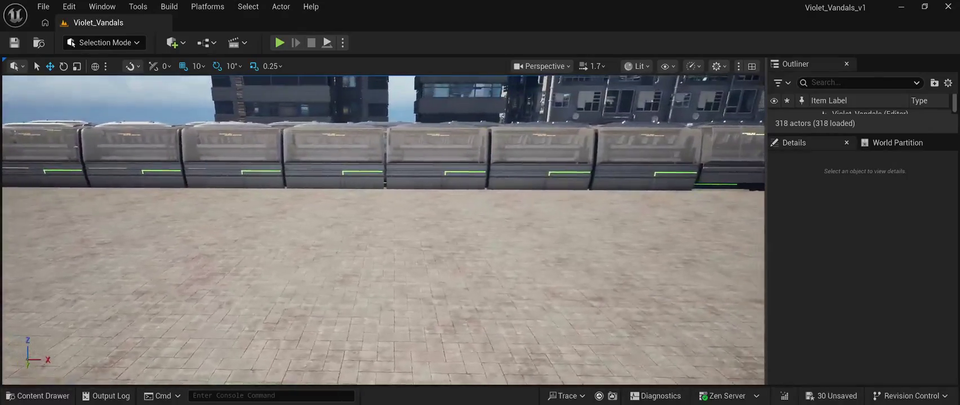
Open the CyberPunkMegapack Meshes folder and scroll down to the SM_Slums wall meshes
{"action": "left_click", "coordinate": [37, 396]}
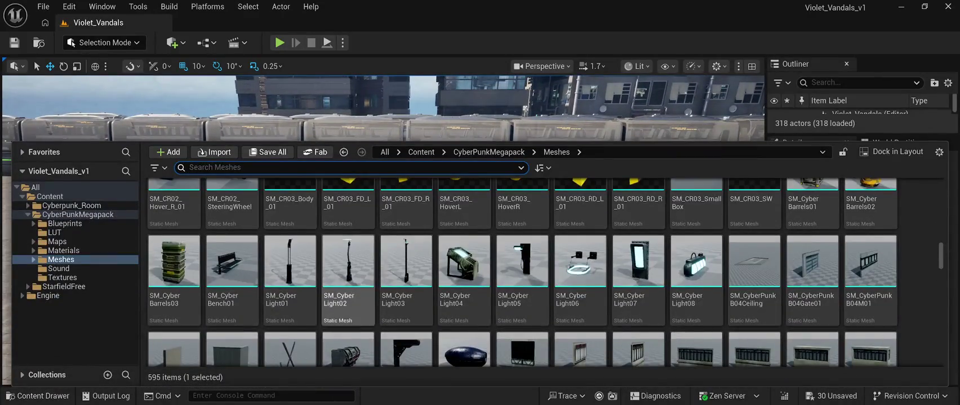
{"action": "scroll", "coordinate": [754, 281], "scroll_direction": "down", "scroll_amount": 2}
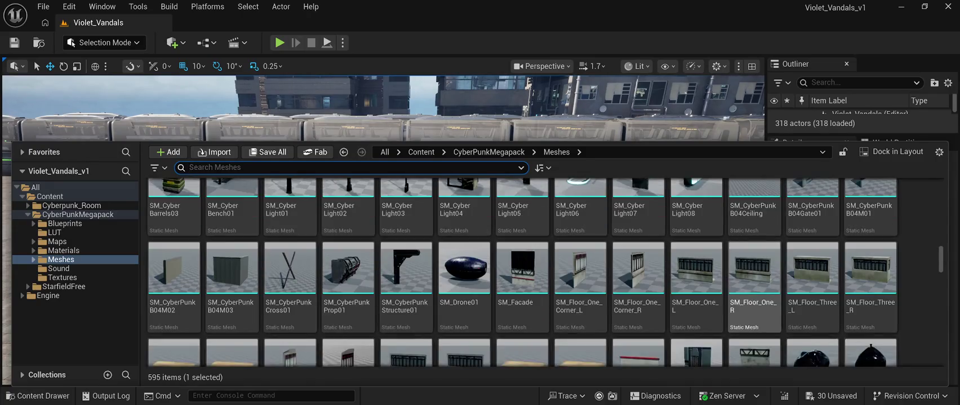
{"action": "scroll", "coordinate": [619, 270], "scroll_direction": "down", "scroll_amount": 2}
{"action": "scroll", "coordinate": [811, 292], "scroll_direction": "down", "scroll_amount": 2}
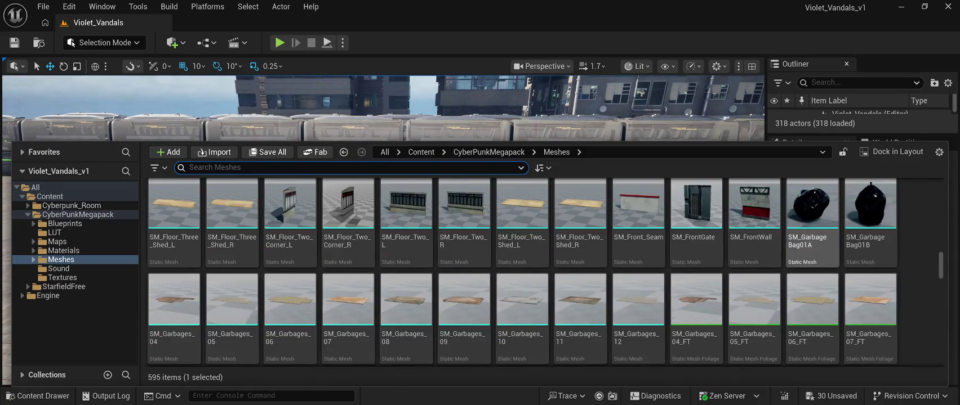
{"action": "scroll", "coordinate": [812, 293], "scroll_direction": "down", "scroll_amount": 4}
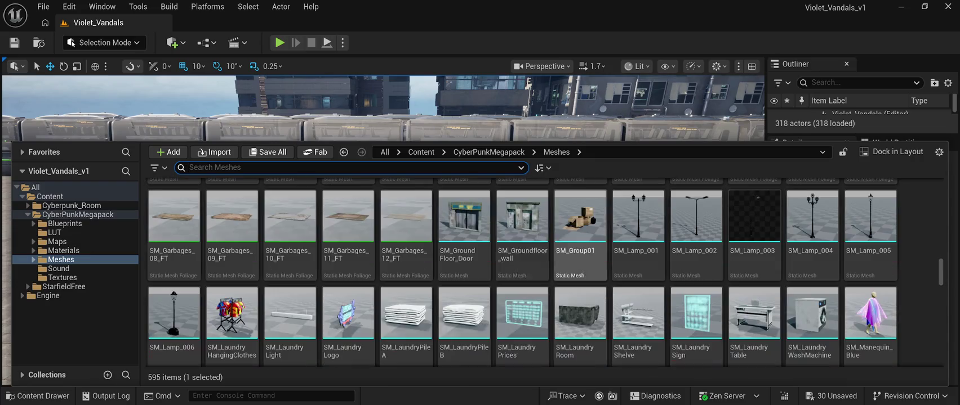
{"action": "scroll", "coordinate": [696, 270], "scroll_direction": "down", "scroll_amount": 2}
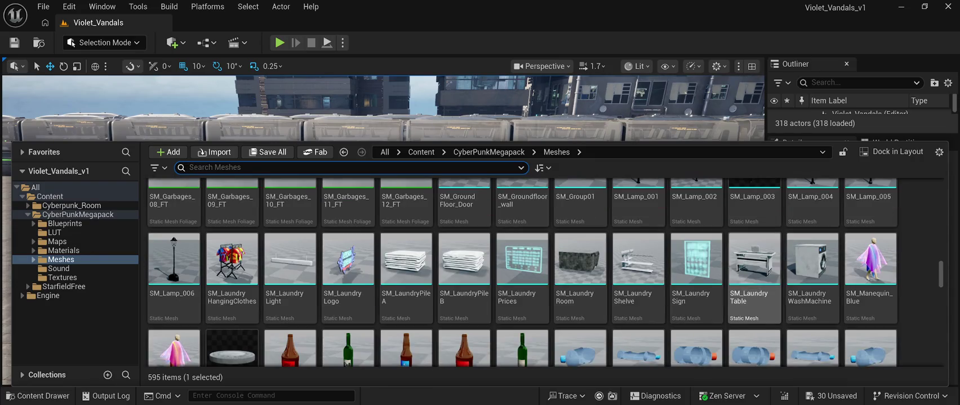
{"action": "scroll", "coordinate": [581, 271], "scroll_direction": "down", "scroll_amount": 5}
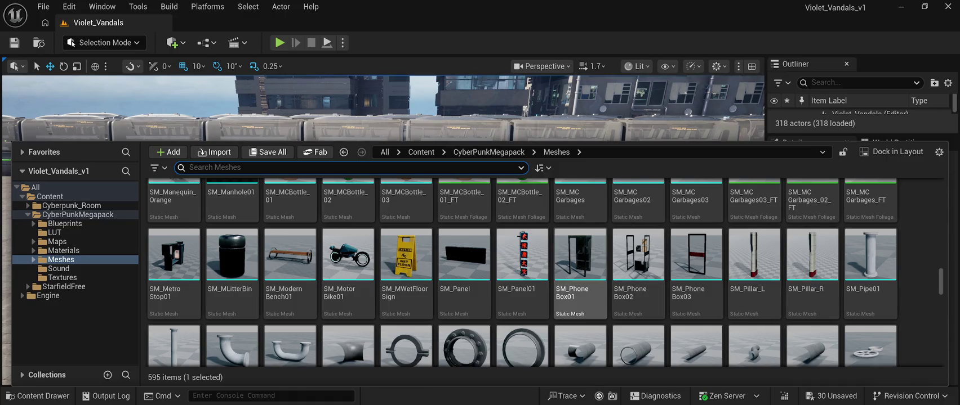
{"action": "scroll", "coordinate": [580, 270], "scroll_direction": "down", "scroll_amount": 8}
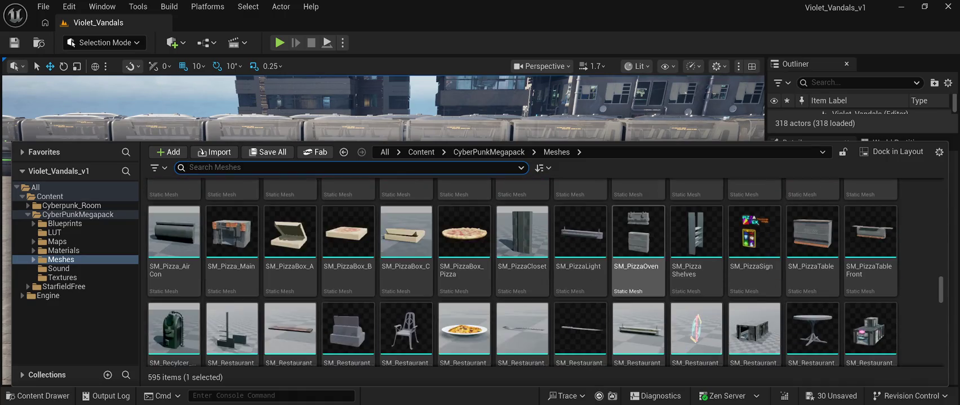
{"action": "scroll", "coordinate": [638, 254], "scroll_direction": "down", "scroll_amount": 2}
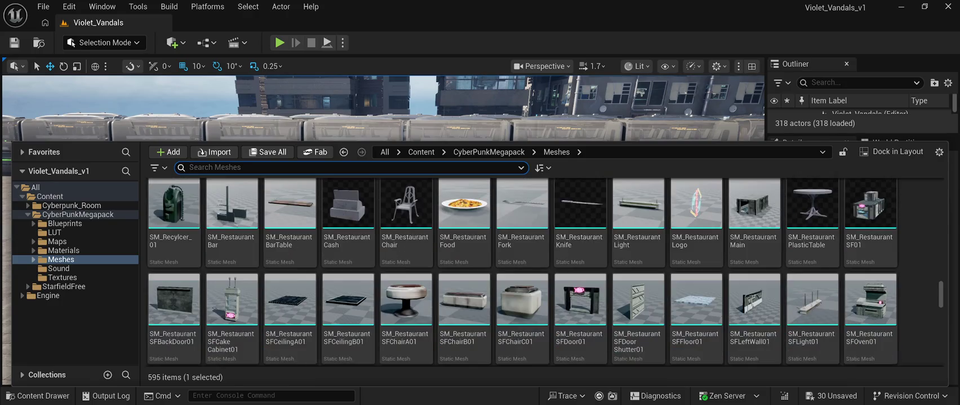
{"action": "scroll", "coordinate": [580, 237], "scroll_direction": "down", "scroll_amount": 2}
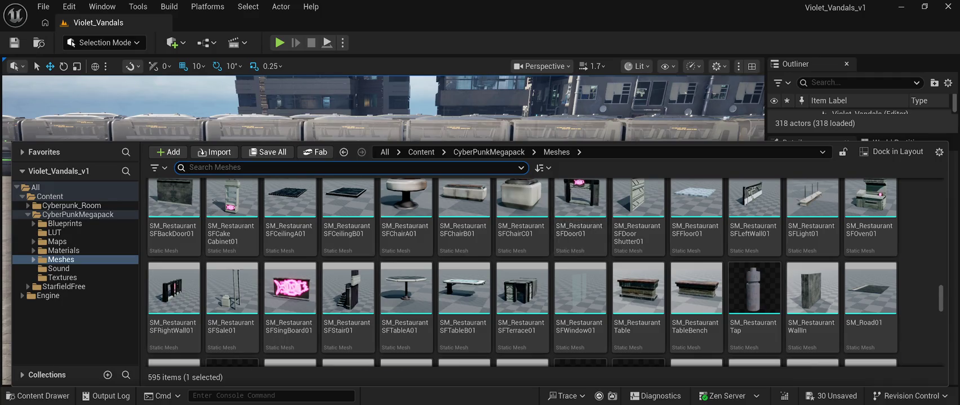
{"action": "scroll", "coordinate": [580, 237], "scroll_direction": "down", "scroll_amount": 3}
{"action": "scroll", "coordinate": [522, 237], "scroll_direction": "up", "scroll_amount": 3}
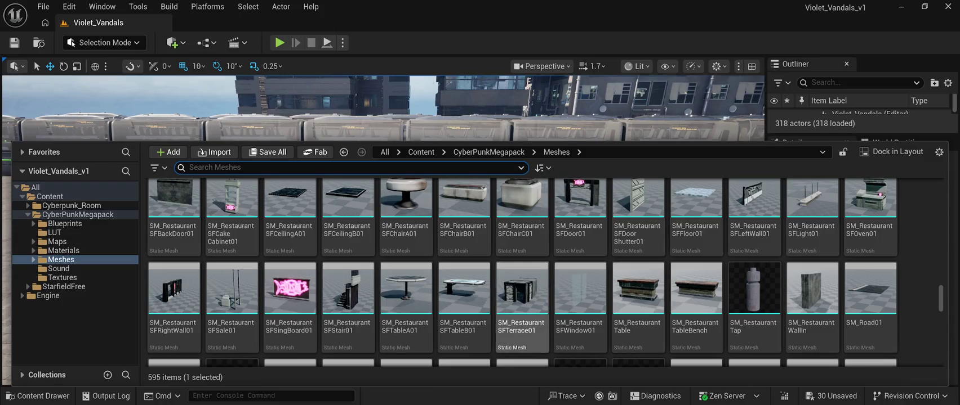
{"action": "scroll", "coordinate": [523, 304], "scroll_direction": "down", "scroll_amount": 2}
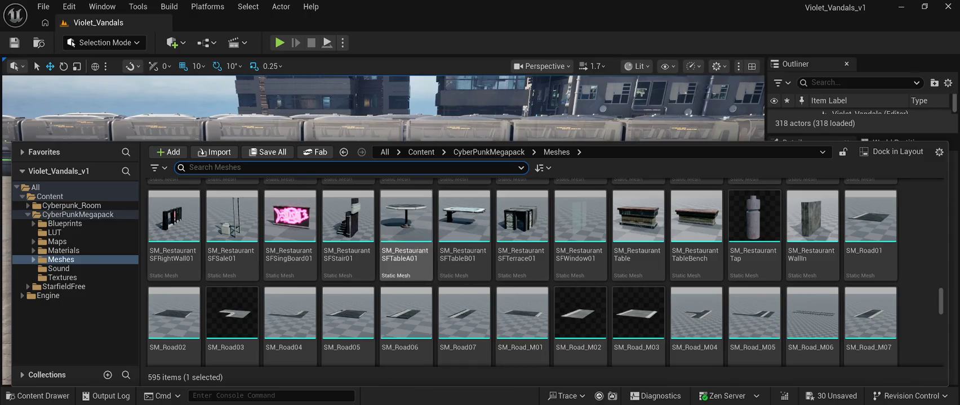
{"action": "scroll", "coordinate": [406, 327], "scroll_direction": "down", "scroll_amount": 3}
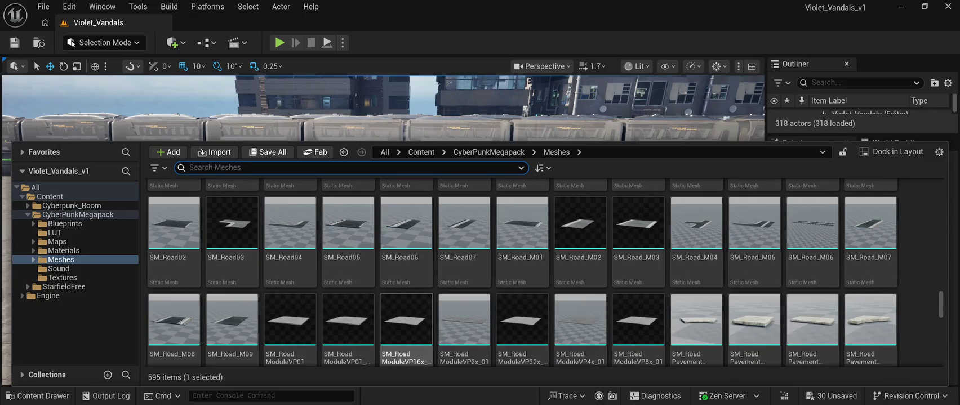
{"action": "scroll", "coordinate": [290, 327], "scroll_direction": "down", "scroll_amount": 4}
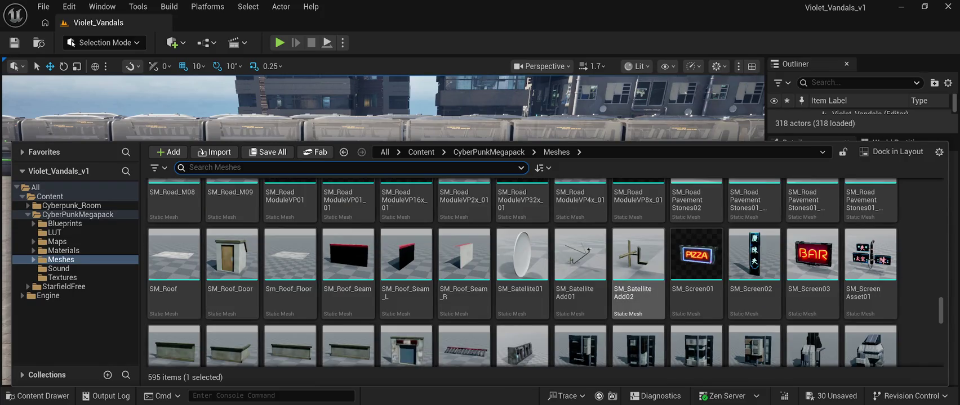
{"action": "scroll", "coordinate": [638, 310], "scroll_direction": "down", "scroll_amount": 2}
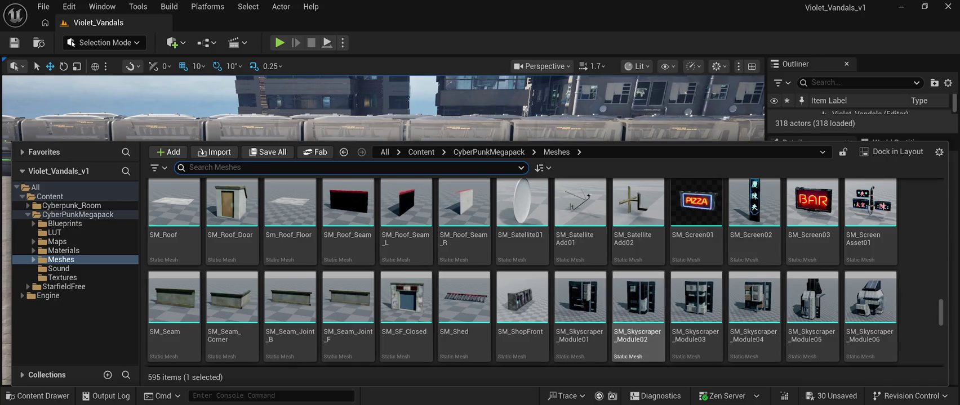
{"action": "scroll", "coordinate": [638, 309], "scroll_direction": "down", "scroll_amount": 2}
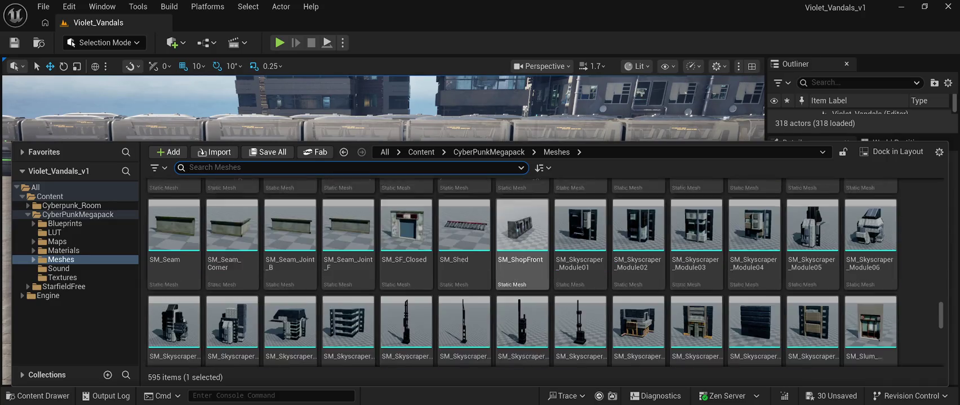
{"action": "scroll", "coordinate": [870, 254], "scroll_direction": "down", "scroll_amount": 2}
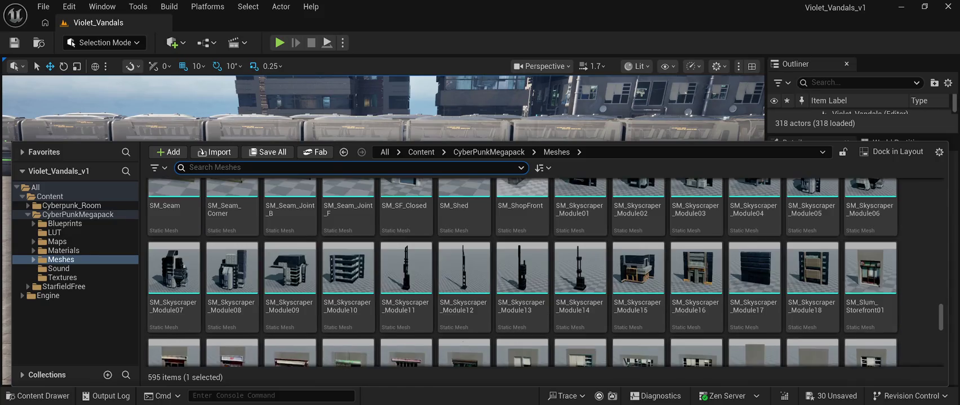
{"action": "scroll", "coordinate": [870, 254], "scroll_direction": "down", "scroll_amount": 1}
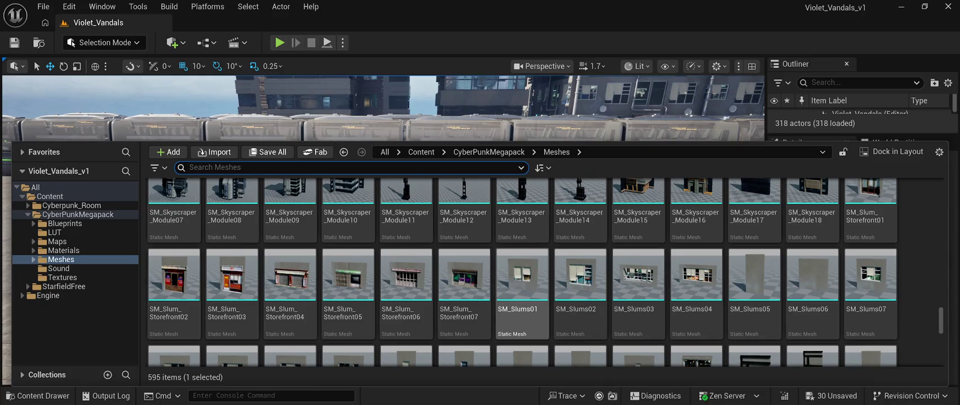
{"action": "scroll", "coordinate": [522, 293], "scroll_direction": "down", "scroll_amount": 3}
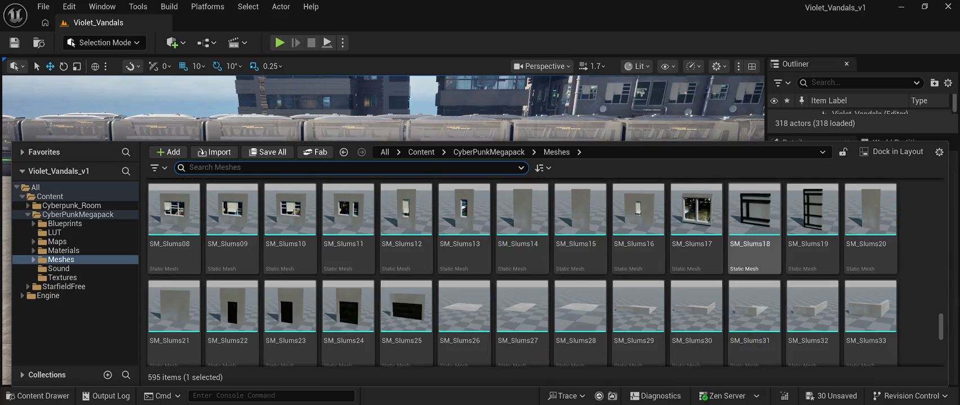
{"action": "scroll", "coordinate": [754, 253], "scroll_direction": "down", "scroll_amount": 1}
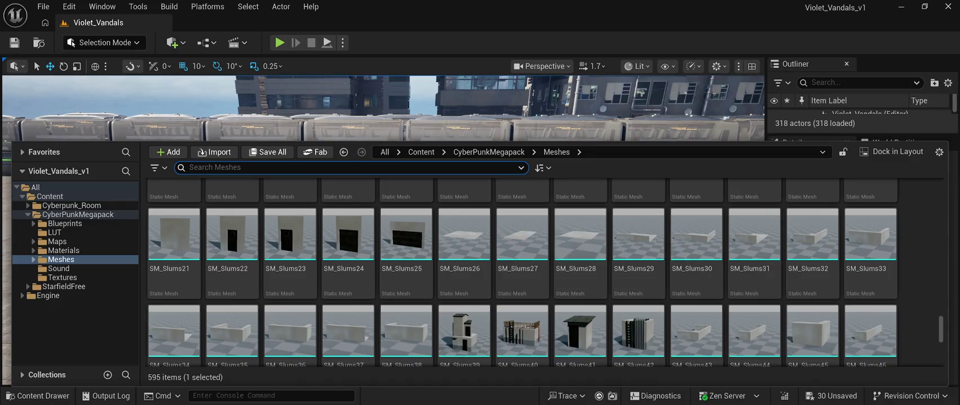
{"action": "scroll", "coordinate": [290, 332], "scroll_direction": "down", "scroll_amount": 1}
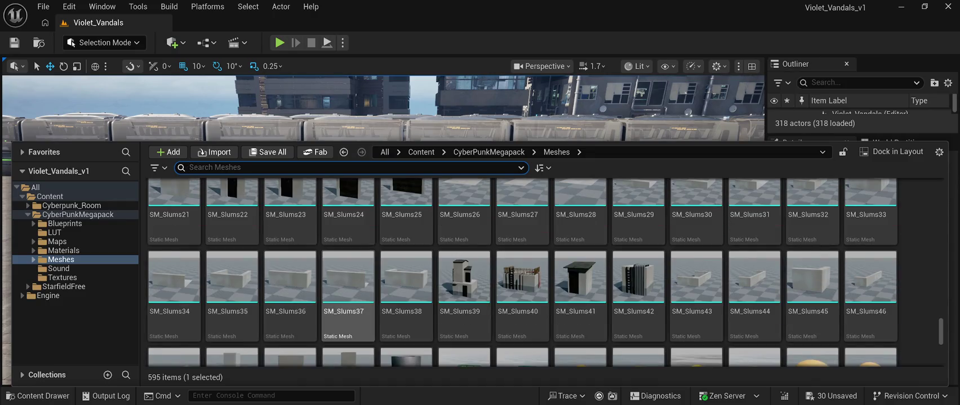
{"action": "scroll", "coordinate": [348, 305], "scroll_direction": "down", "scroll_amount": 1}
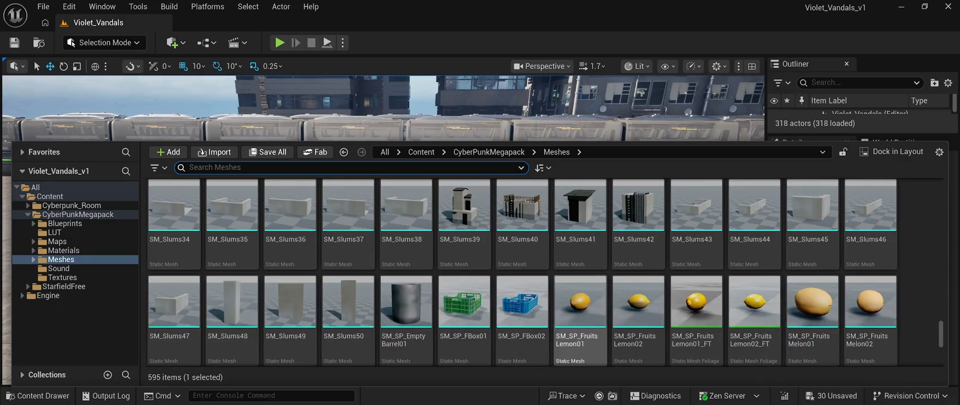
{"action": "scroll", "coordinate": [696, 333], "scroll_direction": "down", "scroll_amount": 5}
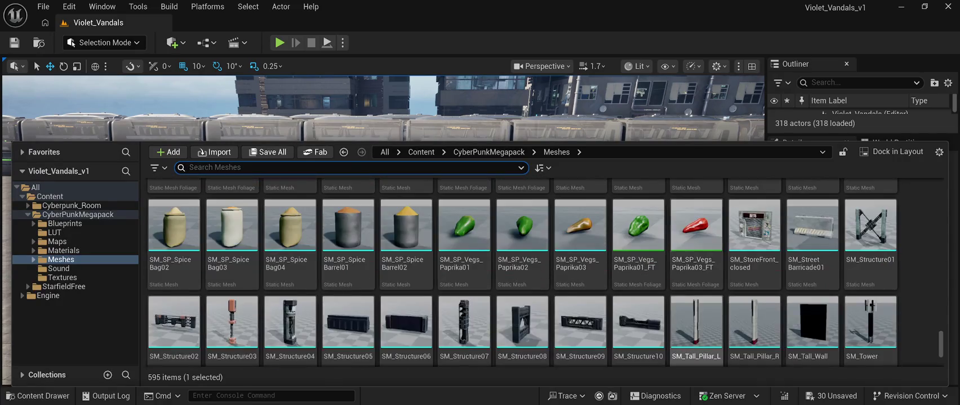
{"action": "scroll", "coordinate": [696, 332], "scroll_direction": "down", "scroll_amount": 1}
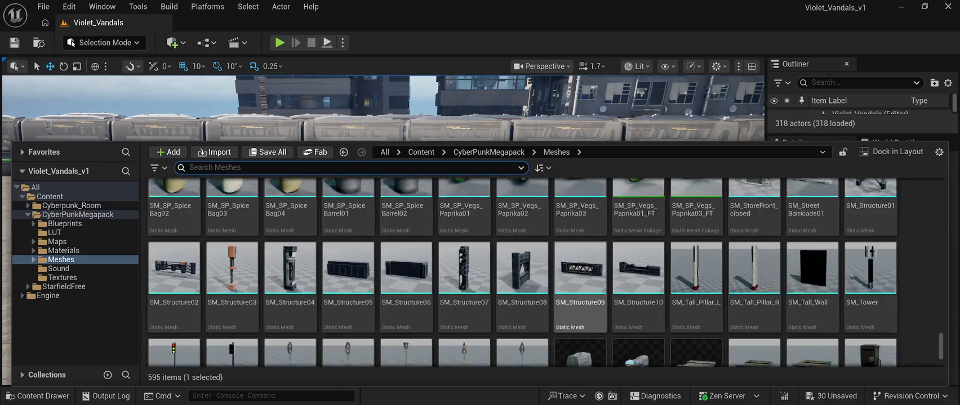
{"action": "scroll", "coordinate": [580, 282], "scroll_direction": "down", "scroll_amount": 1}
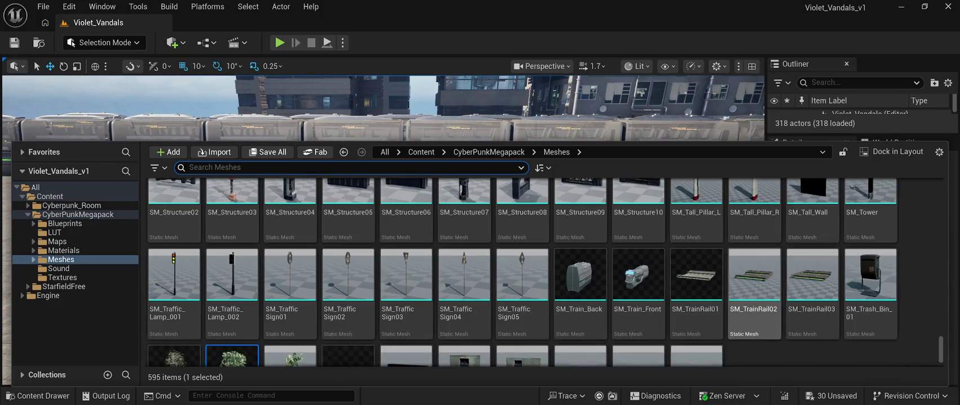
{"action": "scroll", "coordinate": [464, 282], "scroll_direction": "down", "scroll_amount": 1}
{"action": "scroll", "coordinate": [464, 282], "scroll_direction": "up", "scroll_amount": 3}
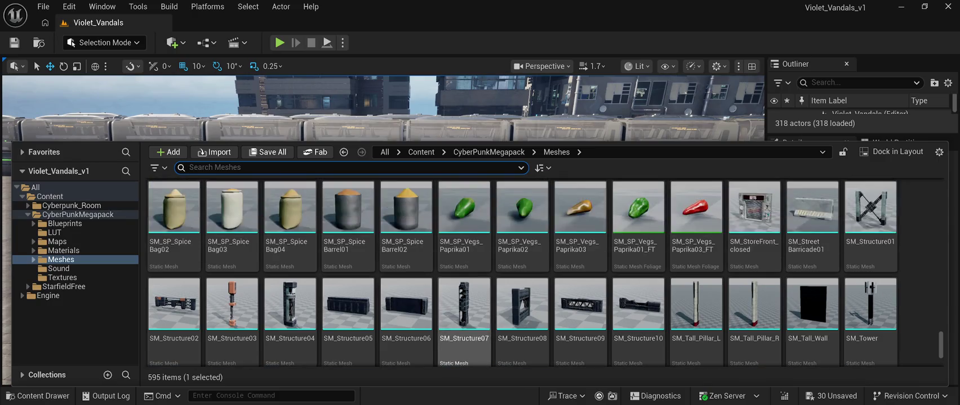
{"action": "scroll", "coordinate": [464, 304], "scroll_direction": "up", "scroll_amount": 5}
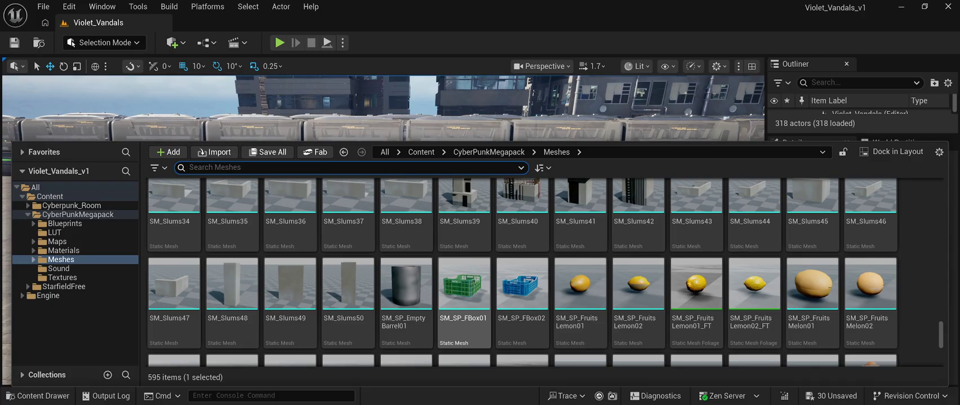
{"action": "scroll", "coordinate": [464, 304], "scroll_direction": "up", "scroll_amount": 3}
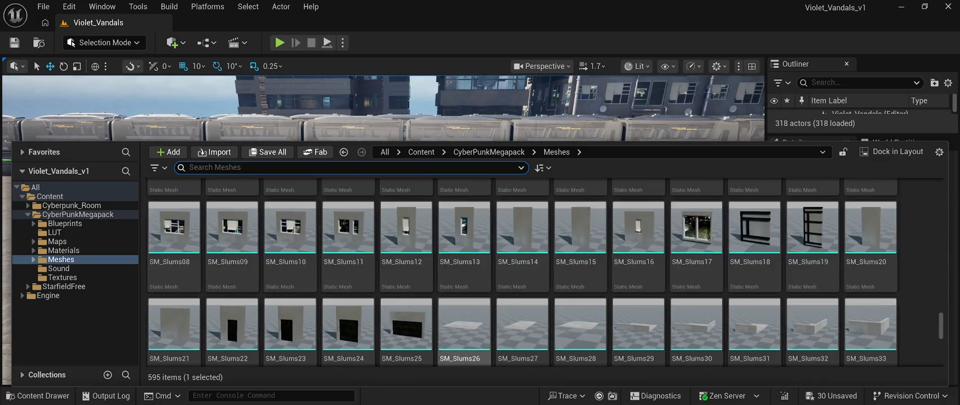
{"action": "scroll", "coordinate": [464, 316], "scroll_direction": "up", "scroll_amount": 2}
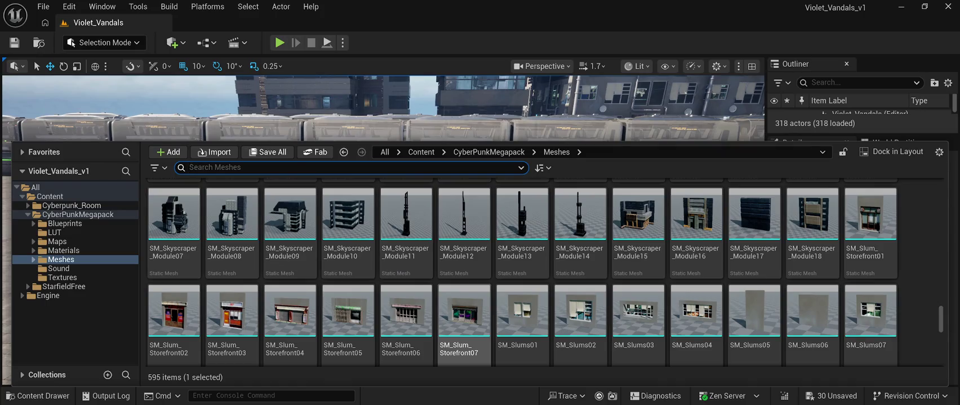
{"action": "scroll", "coordinate": [464, 324], "scroll_direction": "up", "scroll_amount": 1}
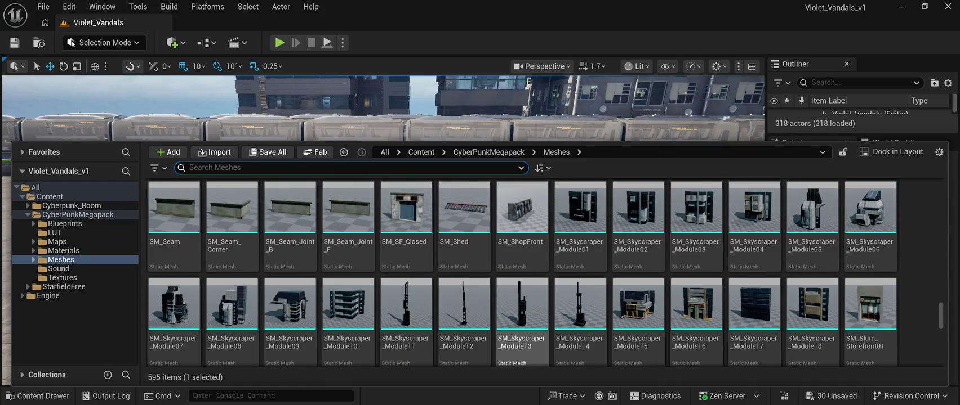
{"action": "scroll", "coordinate": [521, 316], "scroll_direction": "down", "scroll_amount": 1}
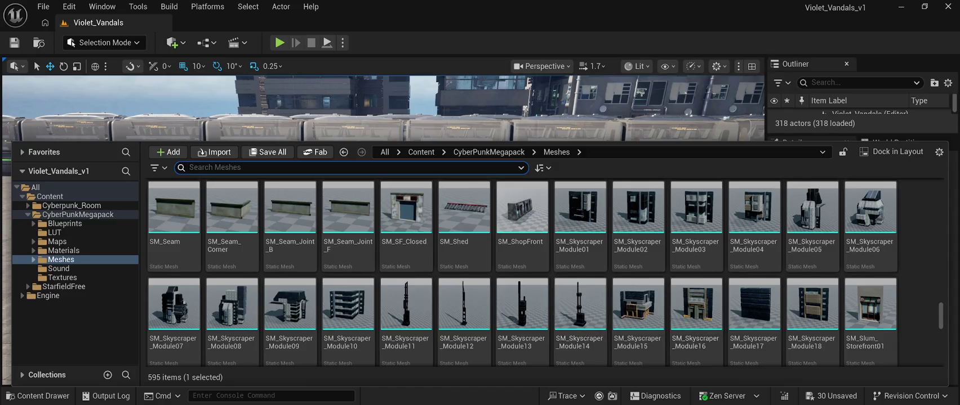
{"action": "scroll", "coordinate": [870, 307], "scroll_direction": "down", "scroll_amount": 1}
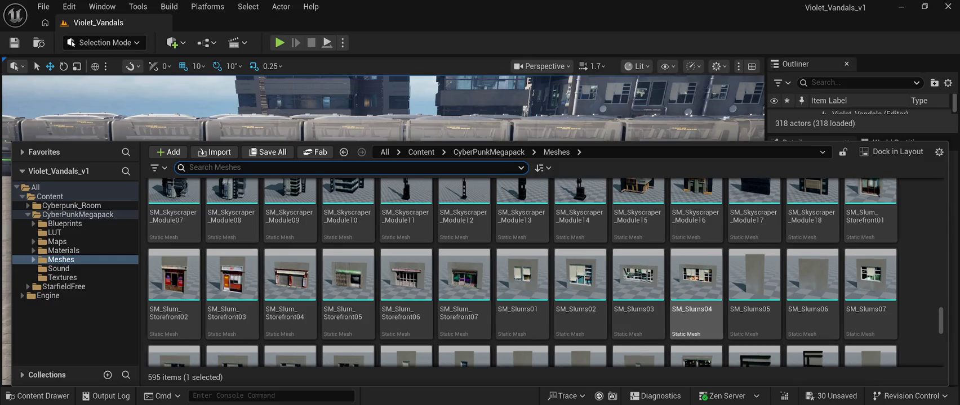
Place an SM_Slums03 window wall on the pavement by the taxis at X 14030, Y -2040
{"action": "left_click", "coordinate": [638, 276]}
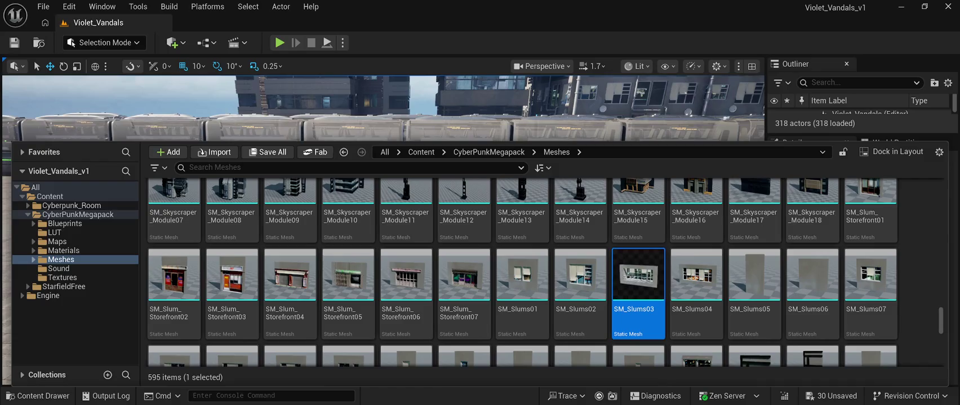
{"action": "mouse_move", "coordinate": [638, 276]}
{"action": "left_mouse_down"}
{"action": "mouse_move", "coordinate": [300, 274]}
{"action": "mouse_move", "coordinate": [204, 353]}
{"action": "mouse_move", "coordinate": [198, 343]}
{"action": "left_mouse_up"}
{"action": "key", "text": "f"}
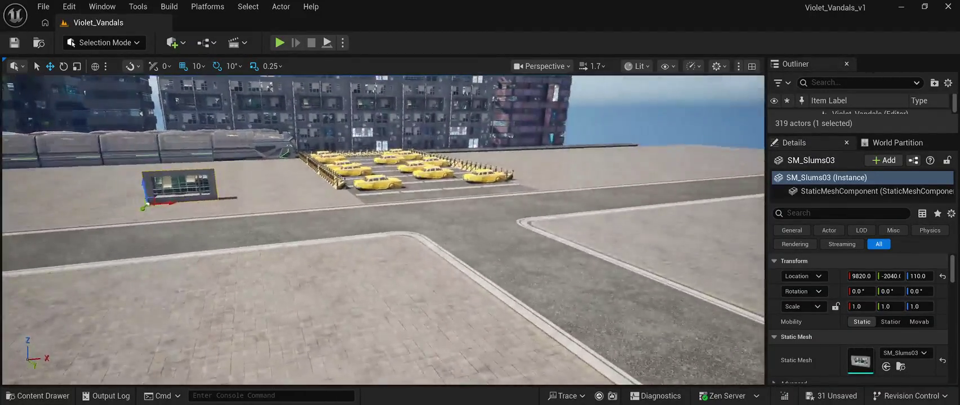
{"action": "left_click_drag", "start_coordinate": [163, 203], "coordinate": [584, 195]}
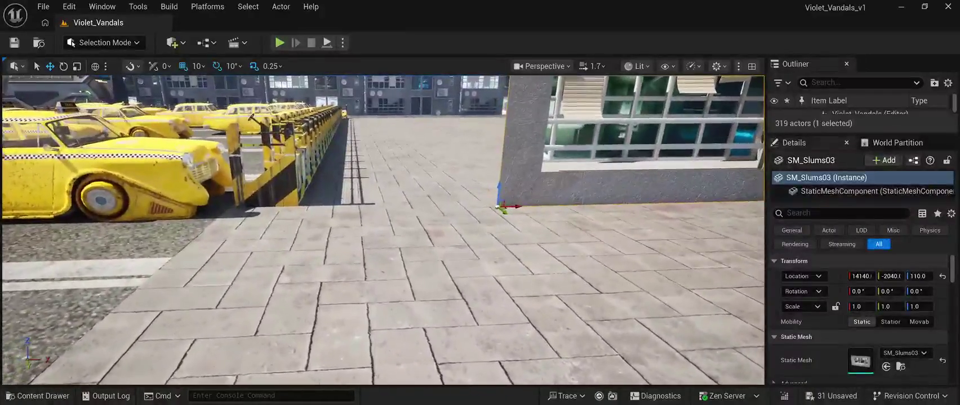
{"action": "left_click_drag", "start_coordinate": [515, 206], "coordinate": [448, 207]}
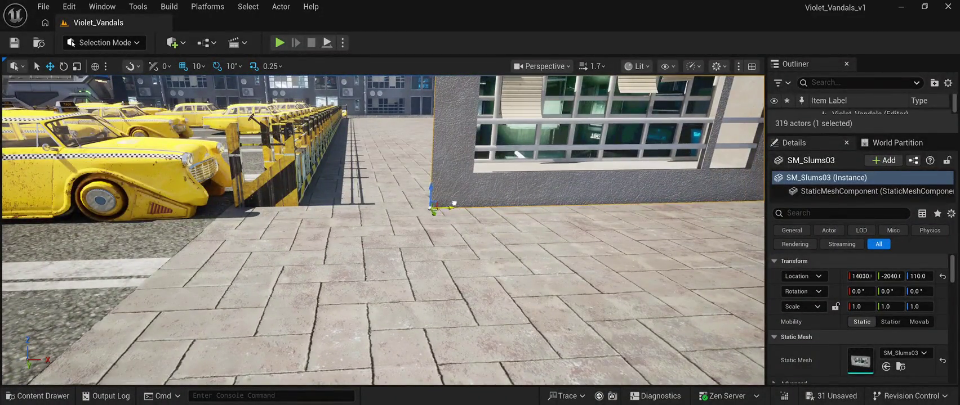
{"action": "key", "text": "ctrl+space"}
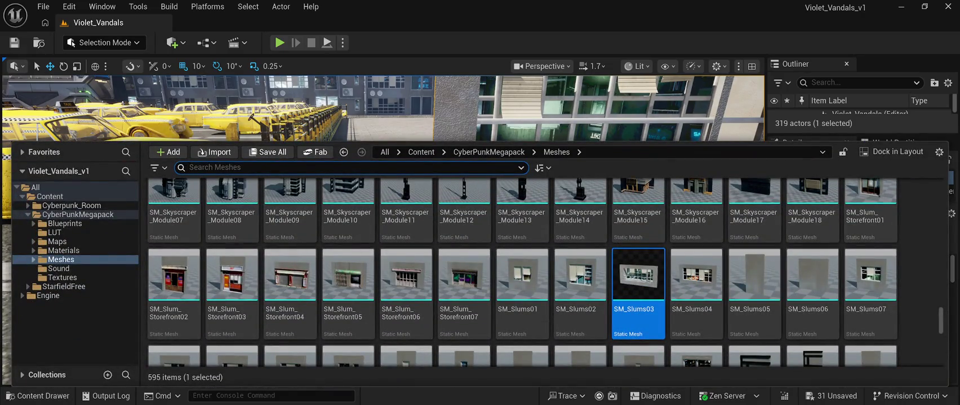
Add an SM_Slums07 wall rotated 90° at X 14030, Y -2340, cornering the SM_Slums03 wall
{"action": "left_click", "coordinate": [869, 276]}
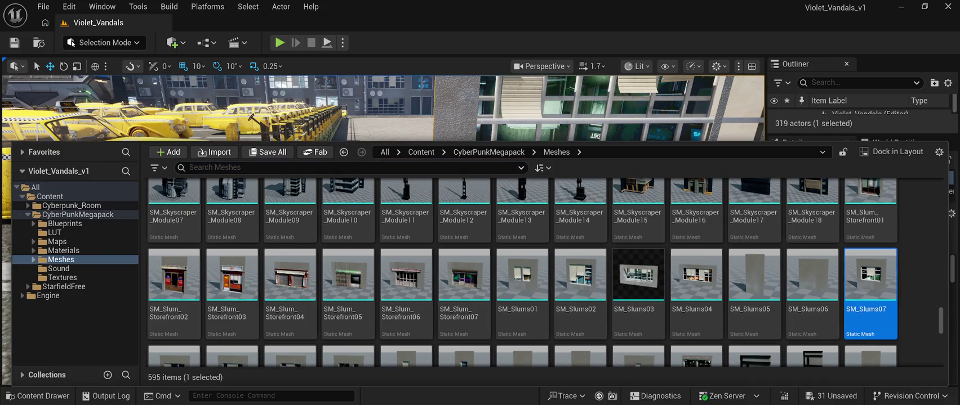
{"action": "mouse_move", "coordinate": [637, 276]}
{"action": "left_mouse_down"}
{"action": "mouse_move", "coordinate": [433, 208]}
{"action": "mouse_move", "coordinate": [428, 220]}
{"action": "mouse_move", "coordinate": [417, 169]}
{"action": "mouse_move", "coordinate": [394, 197]}
{"action": "mouse_move", "coordinate": [383, 186]}
{"action": "mouse_move", "coordinate": [394, 225]}
{"action": "left_mouse_up"}
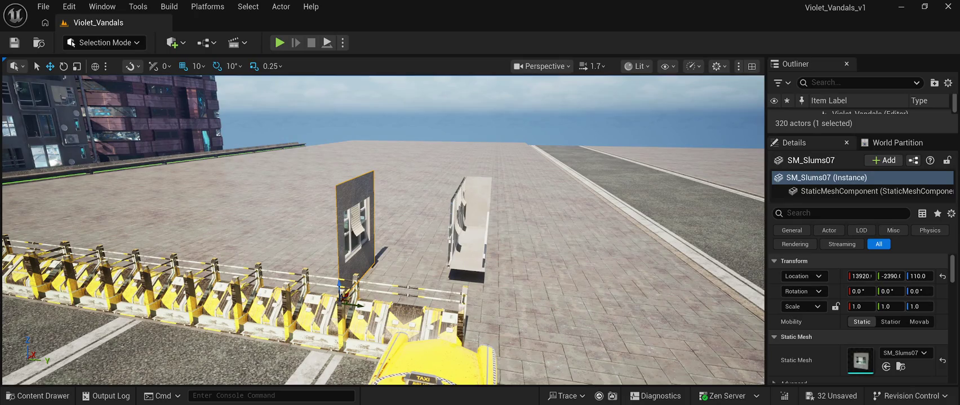
{"action": "left_click", "coordinate": [63, 66]}
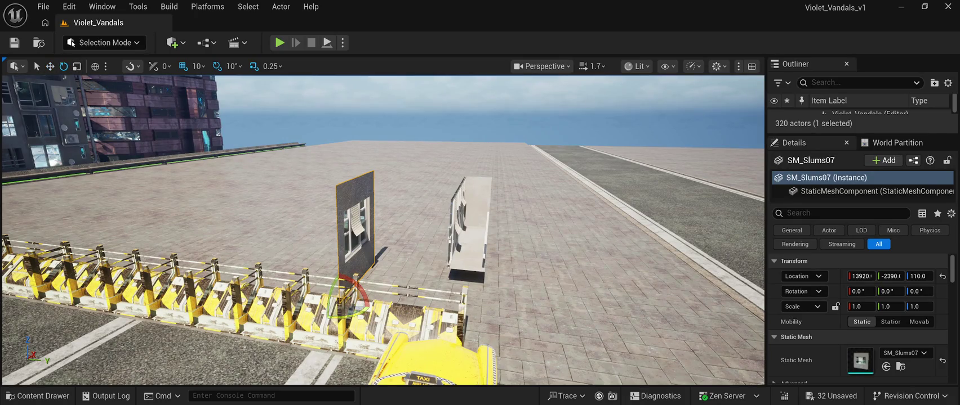
{"action": "left_click_drag", "start_coordinate": [365, 307], "coordinate": [345, 314]}
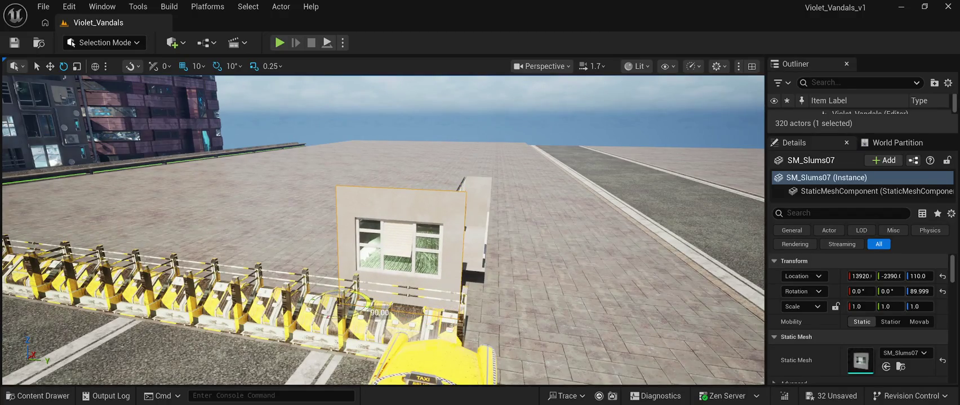
{"action": "scroll", "coordinate": [383, 231], "scroll_direction": "up", "scroll_amount": 10}
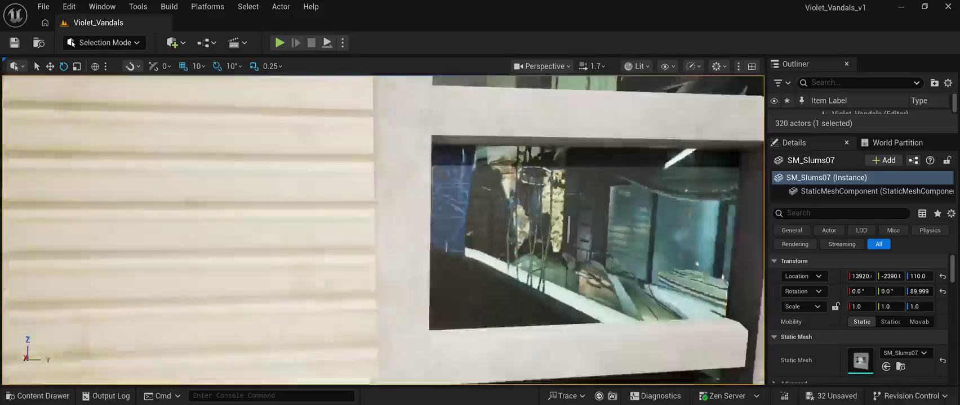
{"action": "scroll", "coordinate": [383, 231], "scroll_direction": "down", "scroll_amount": 6}
{"action": "mouse_move", "coordinate": [383, 231]}
{"action": "left_mouse_down"}
{"action": "mouse_move", "coordinate": [312, 230]}
{"action": "mouse_move", "coordinate": [383, 231]}
{"action": "mouse_move", "coordinate": [358, 231]}
{"action": "mouse_move", "coordinate": [374, 242]}
{"action": "mouse_move", "coordinate": [355, 270]}
{"action": "left_mouse_up"}
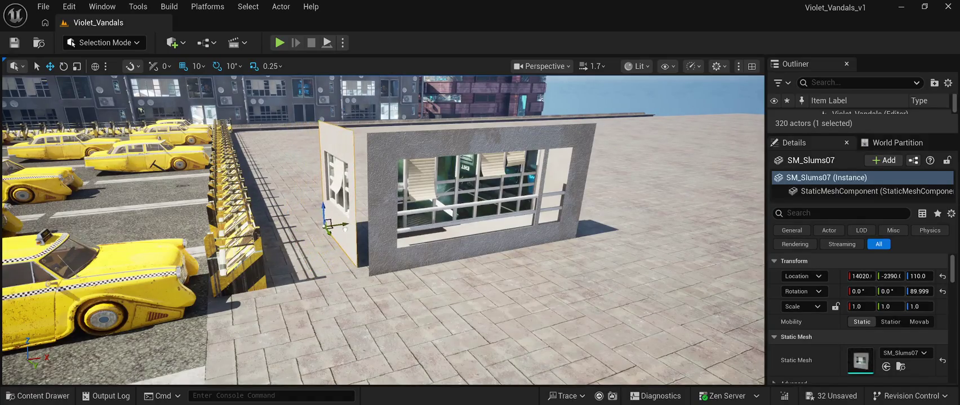
{"action": "left_click_drag", "start_coordinate": [347, 229], "coordinate": [373, 223]}
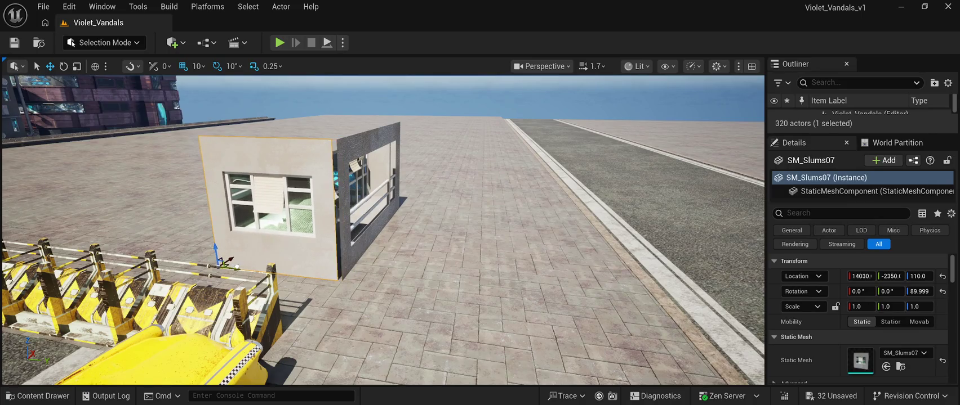
{"action": "mouse_move", "coordinate": [374, 223]}
{"action": "left_mouse_down"}
{"action": "mouse_move", "coordinate": [341, 214]}
{"action": "mouse_move", "coordinate": [341, 236]}
{"action": "mouse_move", "coordinate": [324, 241]}
{"action": "mouse_move", "coordinate": [383, 220]}
{"action": "mouse_move", "coordinate": [383, 231]}
{"action": "mouse_move", "coordinate": [366, 232]}
{"action": "mouse_move", "coordinate": [366, 183]}
{"action": "mouse_move", "coordinate": [360, 220]}
{"action": "mouse_move", "coordinate": [444, 223]}
{"action": "left_mouse_up"}
Add the shuttered SM_Slums04 wall mesh to the level
{"action": "key", "text": "ctrl+b"}
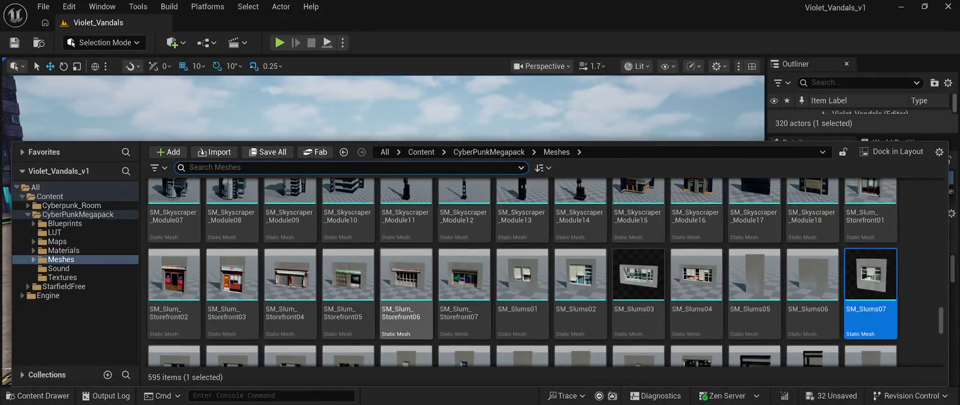
{"action": "left_click", "coordinate": [696, 276]}
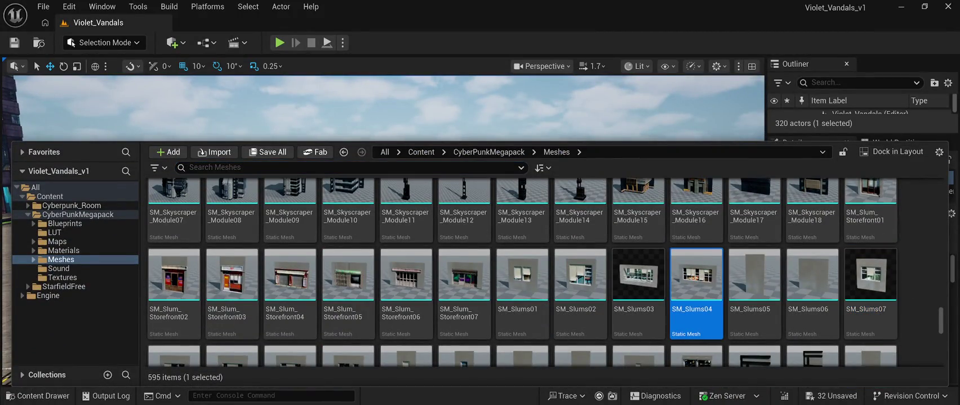
{"action": "key", "text": "ctrl+space"}
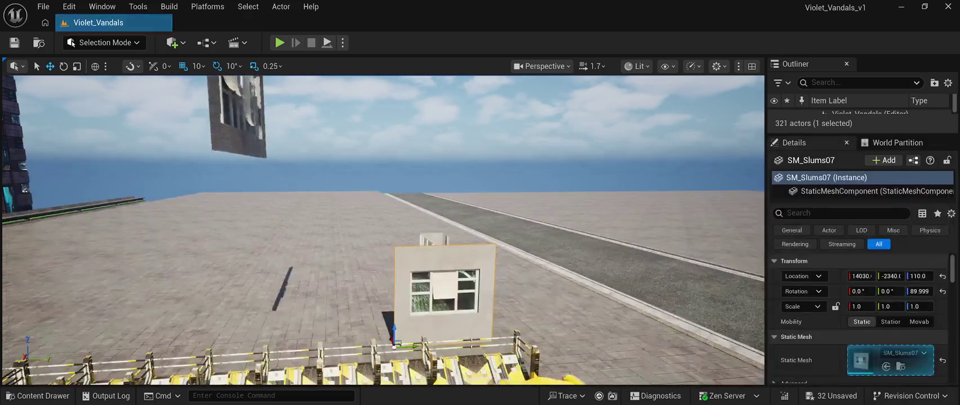
{"action": "left_click", "coordinate": [255, 270]}
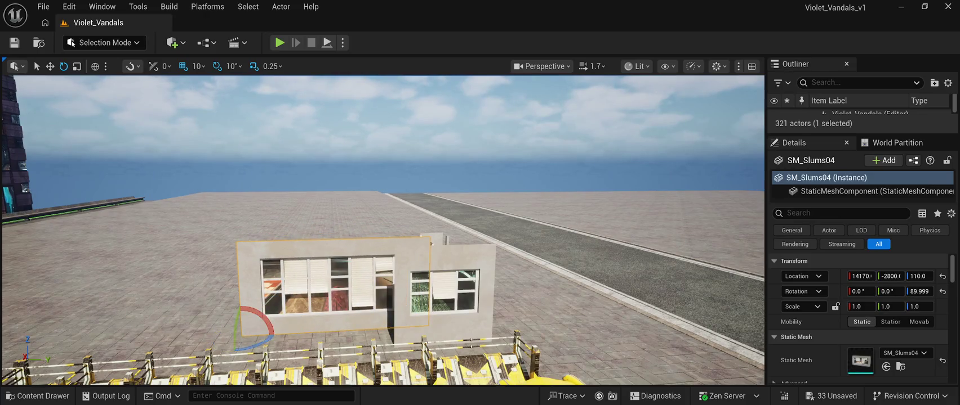
{"action": "scroll", "coordinate": [383, 231], "scroll_direction": "up", "scroll_amount": 10}
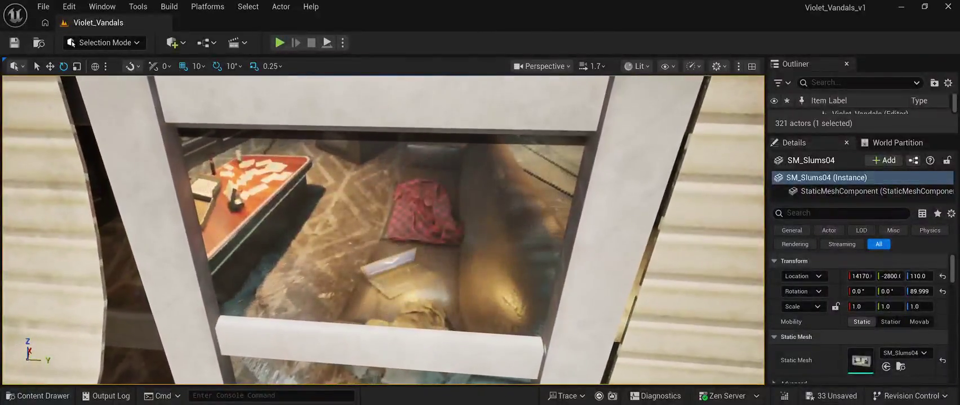
{"action": "scroll", "coordinate": [383, 231], "scroll_direction": "down", "scroll_amount": 10}
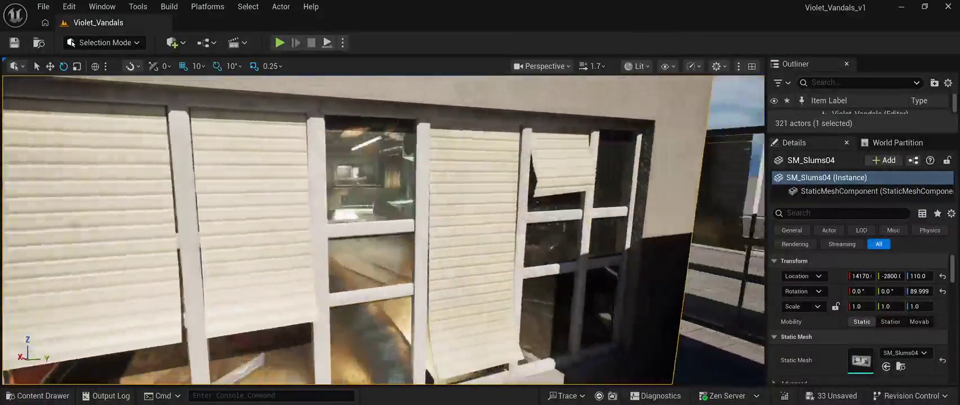
{"action": "scroll", "coordinate": [383, 231], "scroll_direction": "down", "scroll_amount": 10}
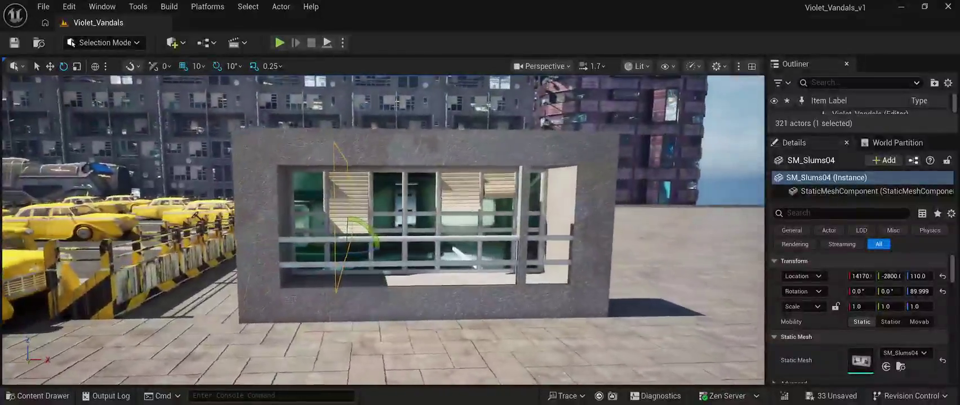
{"action": "scroll", "coordinate": [383, 231], "scroll_direction": "up", "scroll_amount": 10}
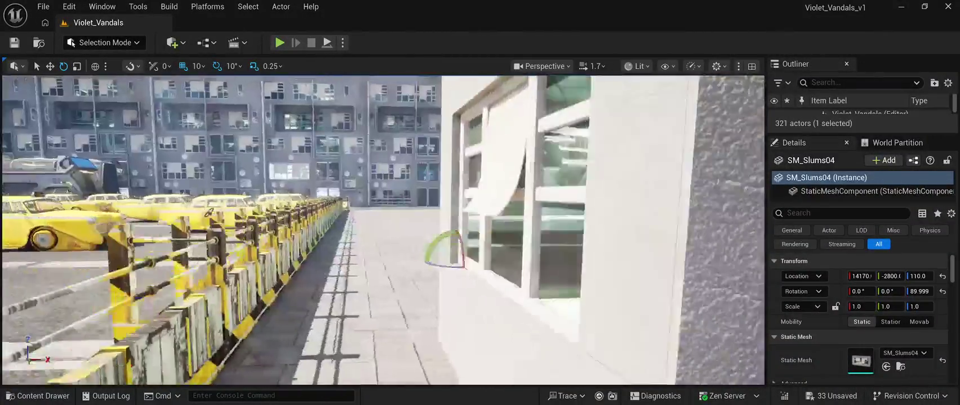
{"action": "scroll", "coordinate": [383, 231], "scroll_direction": "down", "scroll_amount": 5}
{"action": "scroll", "coordinate": [383, 231], "scroll_direction": "up", "scroll_amount": 10}
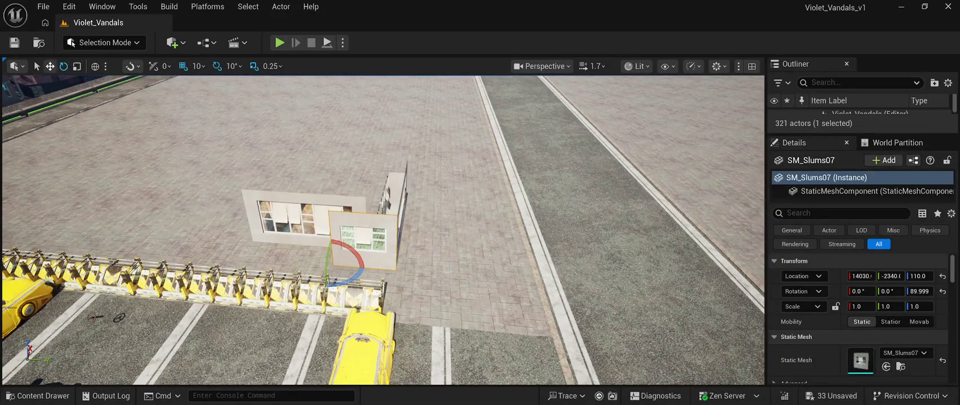
Move SM_Slums07 out onto the road and line SM_Slums04 up at X 14030, Y -2640
{"action": "left_click_drag", "start_coordinate": [352, 266], "coordinate": [564, 284]}
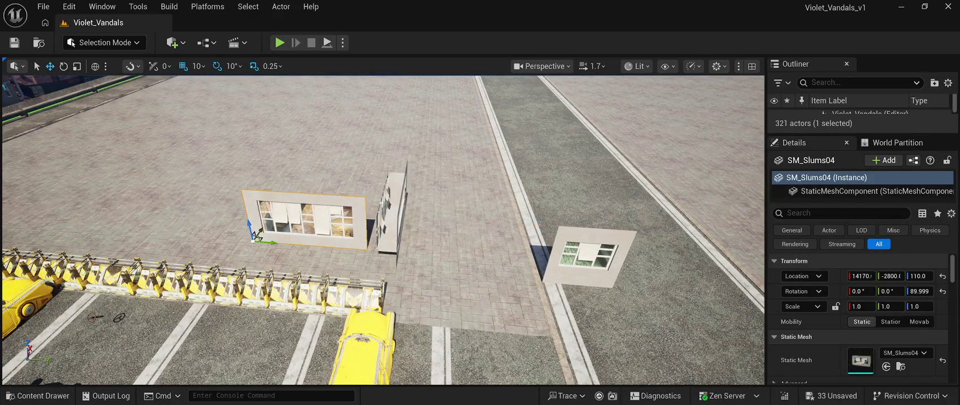
{"action": "left_click_drag", "start_coordinate": [256, 236], "coordinate": [251, 239]}
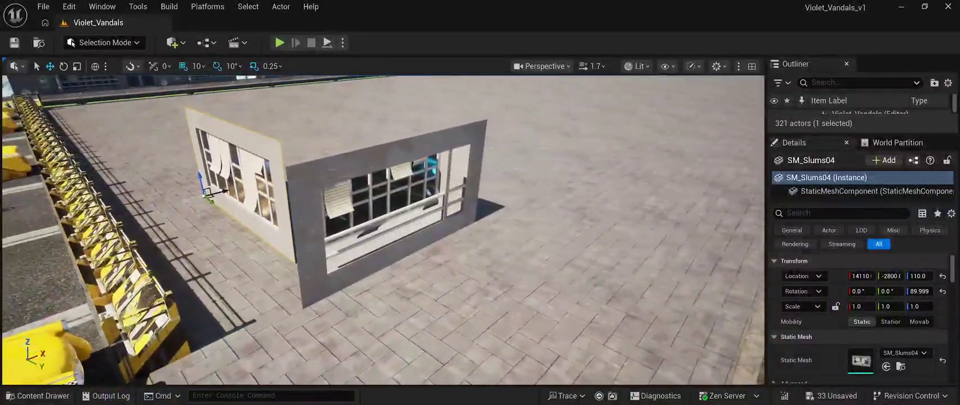
{"action": "mouse_move", "coordinate": [206, 194]}
{"action": "left_mouse_down"}
{"action": "mouse_move", "coordinate": [180, 200]}
{"action": "mouse_move", "coordinate": [198, 214]}
{"action": "left_mouse_up"}
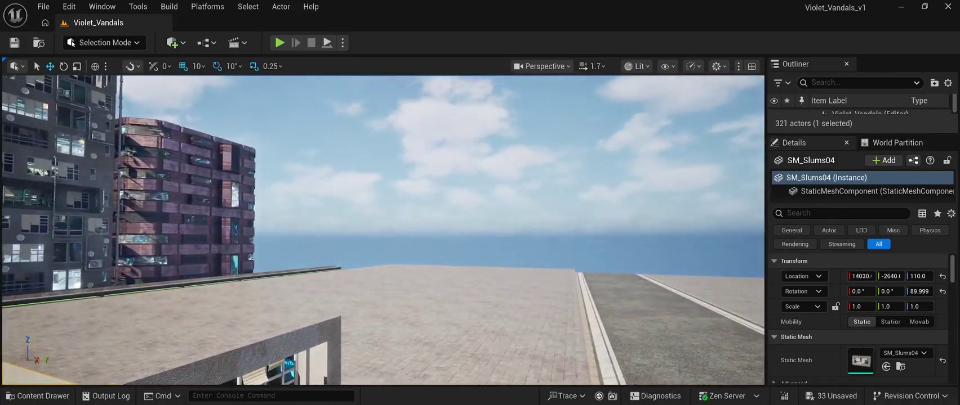
{"action": "left_click", "coordinate": [428, 113]}
{"action": "scroll", "coordinate": [383, 231], "scroll_direction": "down", "scroll_amount": 10}
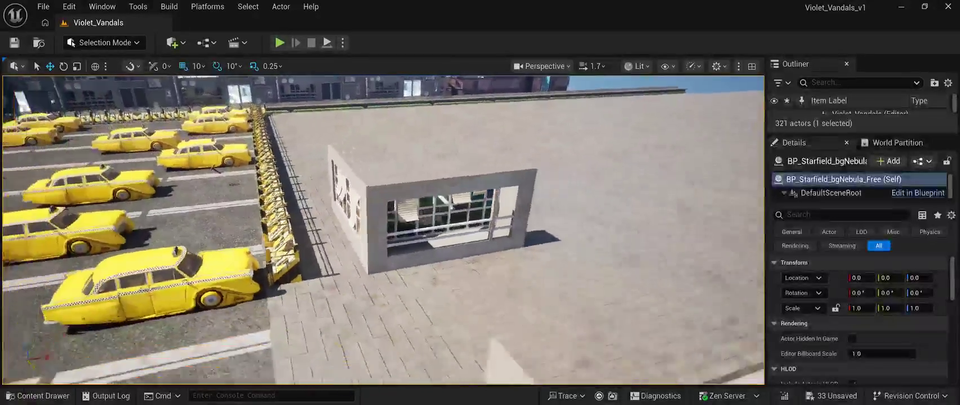
{"action": "key", "text": "ctrl+space"}
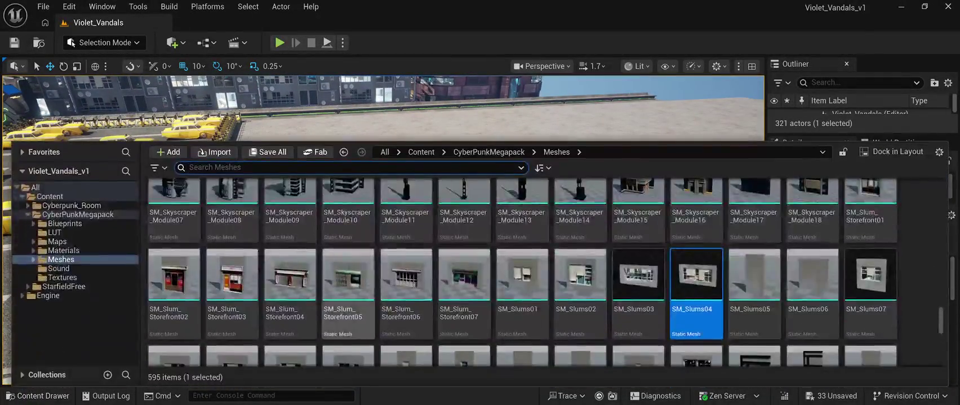
{"action": "scroll", "coordinate": [406, 253], "scroll_direction": "down", "scroll_amount": 1}
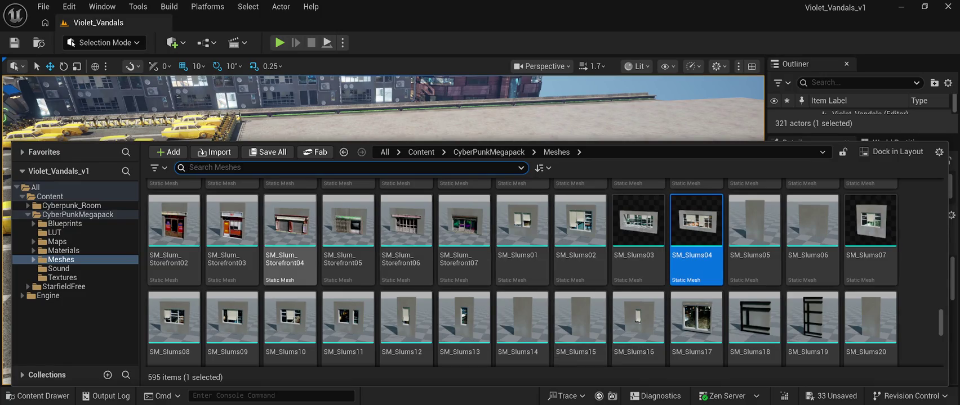
{"action": "scroll", "coordinate": [521, 273], "scroll_direction": "up", "scroll_amount": 1}
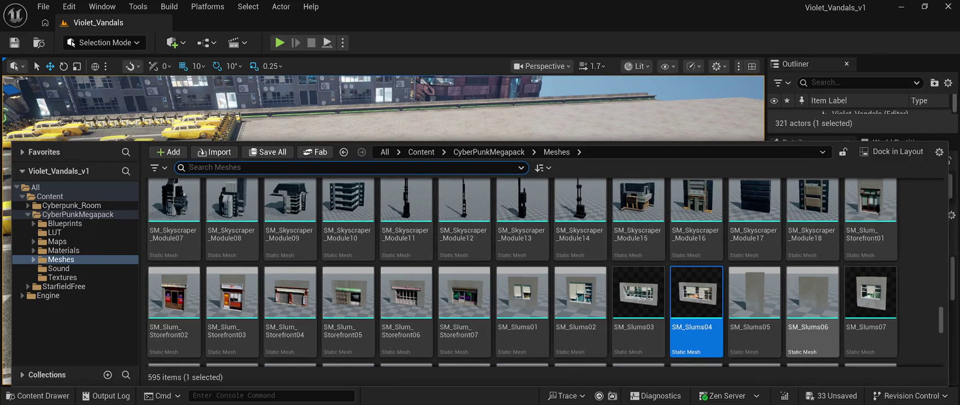
{"action": "scroll", "coordinate": [696, 274], "scroll_direction": "up", "scroll_amount": 1}
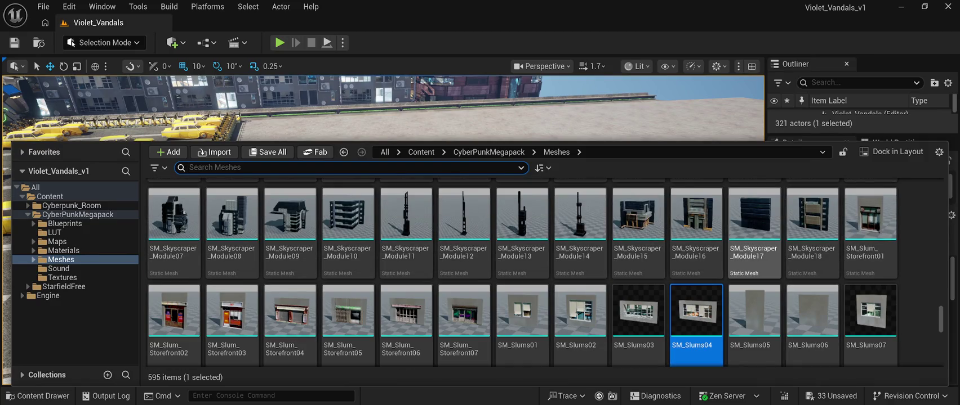
{"action": "scroll", "coordinate": [580, 254], "scroll_direction": "up", "scroll_amount": 5}
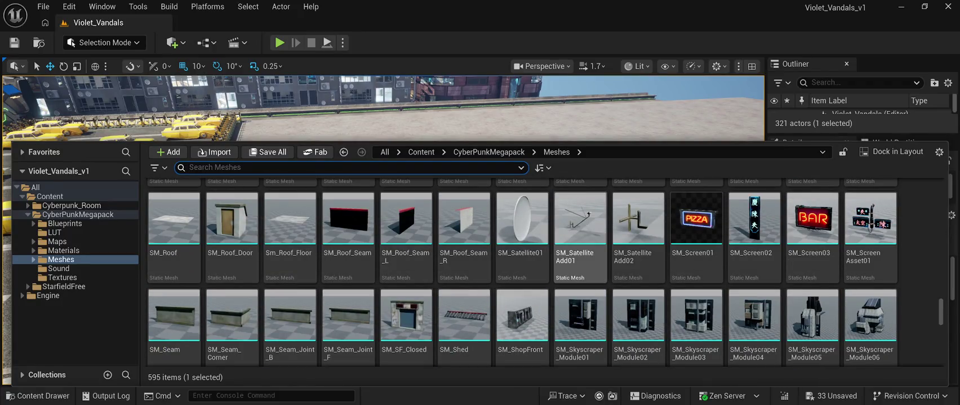
{"action": "scroll", "coordinate": [580, 253], "scroll_direction": "up", "scroll_amount": 5}
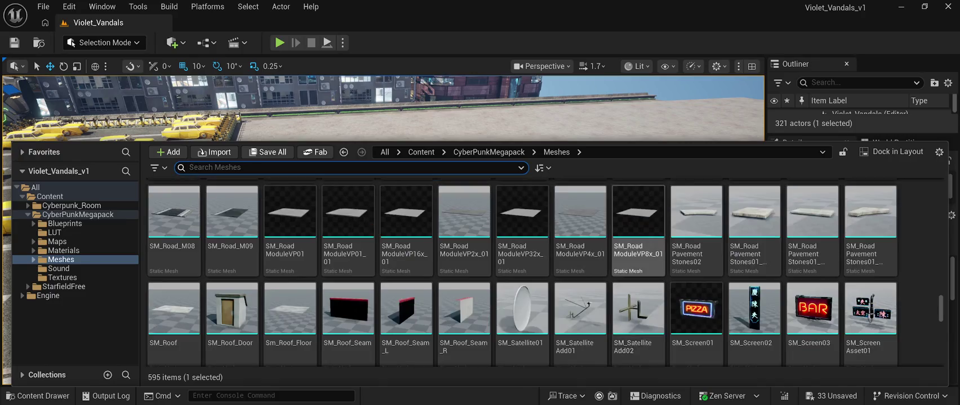
{"action": "scroll", "coordinate": [522, 264], "scroll_direction": "down", "scroll_amount": 5}
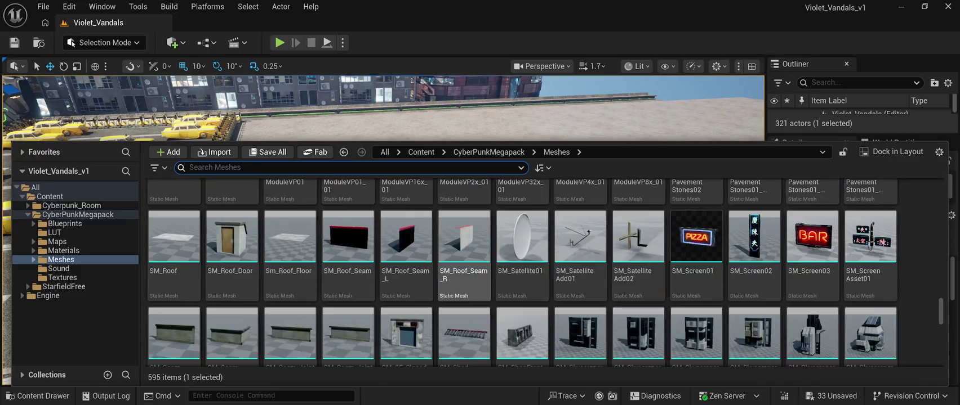
{"action": "scroll", "coordinate": [522, 265], "scroll_direction": "down", "scroll_amount": 4}
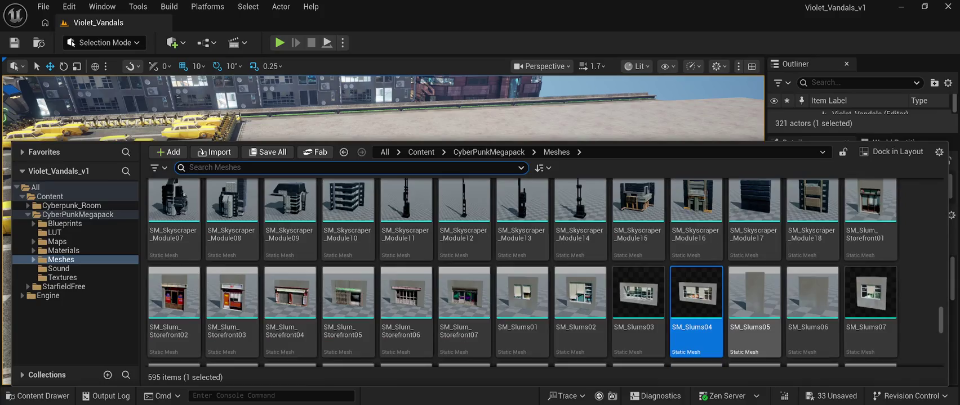
{"action": "scroll", "coordinate": [811, 270], "scroll_direction": "down", "scroll_amount": 2}
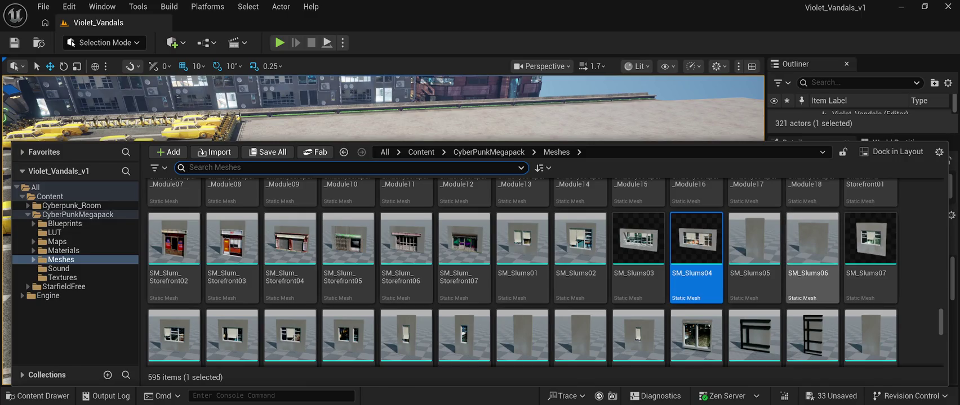
{"action": "scroll", "coordinate": [811, 259], "scroll_direction": "down", "scroll_amount": 2}
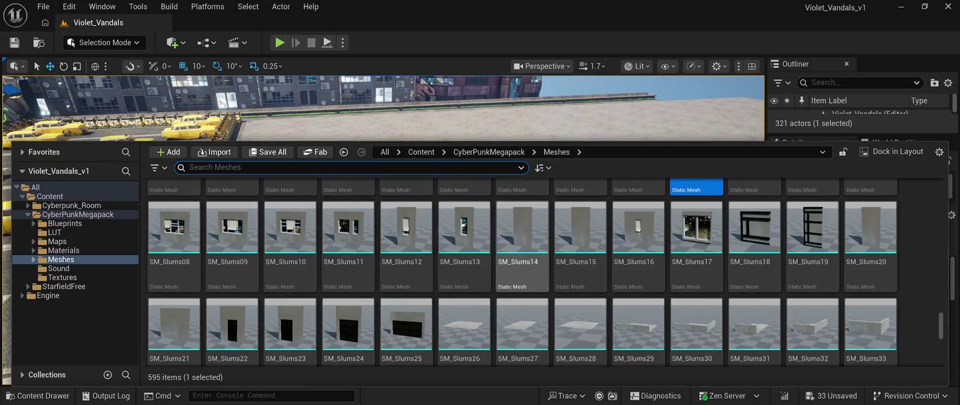
{"action": "scroll", "coordinate": [464, 304], "scroll_direction": "down", "scroll_amount": 1}
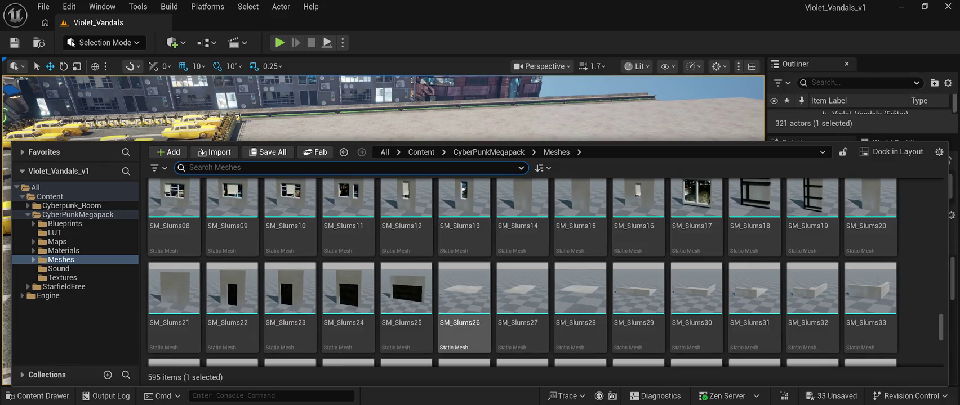
Place the SM_Slums25 shutter wall near X 14650, Y -2050, then browse the meshes again
{"action": "mouse_move", "coordinate": [406, 287]}
{"action": "left_mouse_down"}
{"action": "mouse_move", "coordinate": [411, 236]}
{"action": "mouse_move", "coordinate": [729, 121]}
{"action": "mouse_move", "coordinate": [409, 180]}
{"action": "mouse_move", "coordinate": [407, 192]}
{"action": "left_mouse_up"}
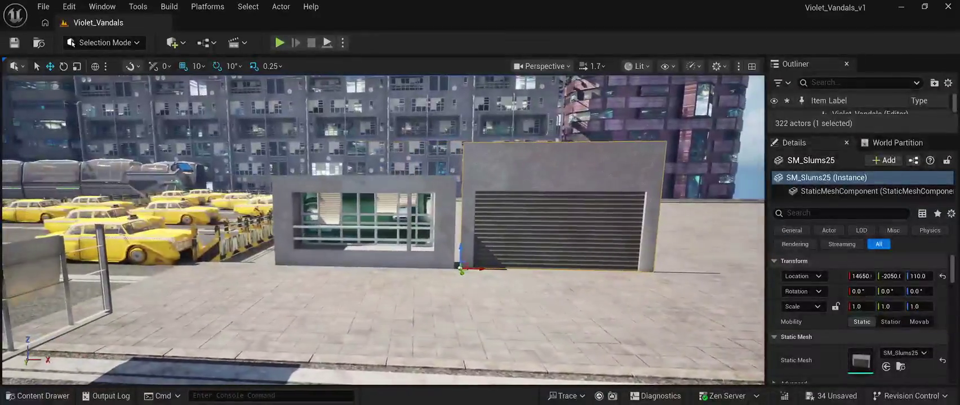
{"action": "left_click", "coordinate": [38, 396]}
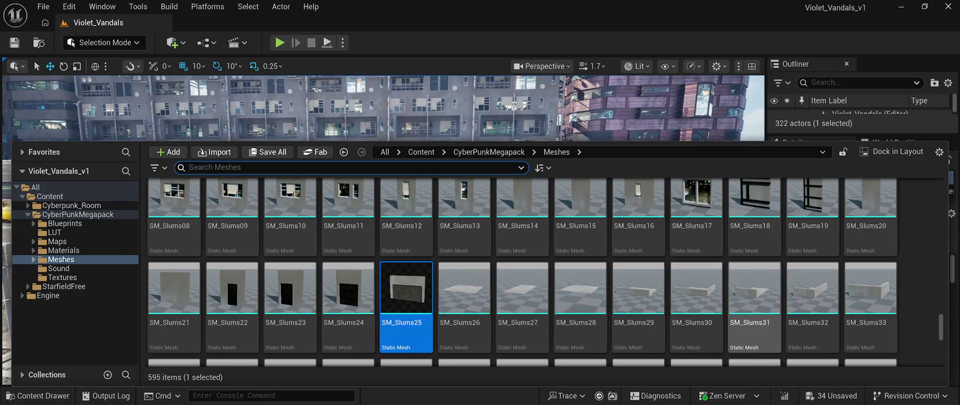
{"action": "scroll", "coordinate": [464, 248], "scroll_direction": "up", "scroll_amount": 1}
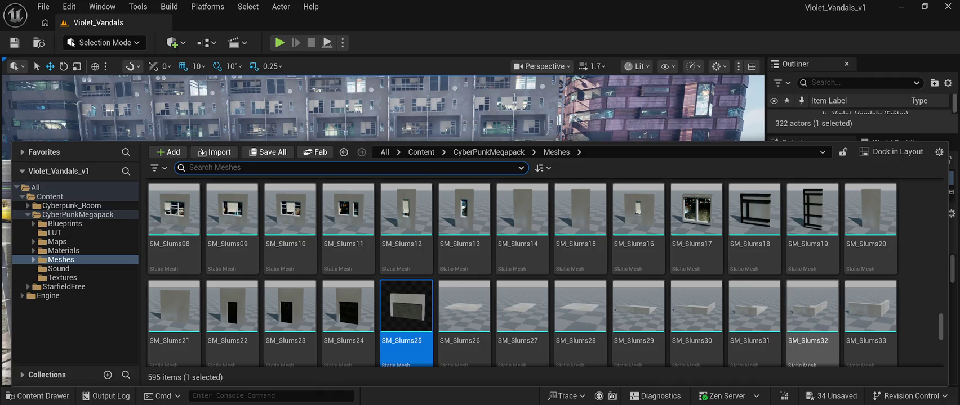
{"action": "scroll", "coordinate": [638, 293], "scroll_direction": "down", "scroll_amount": 3}
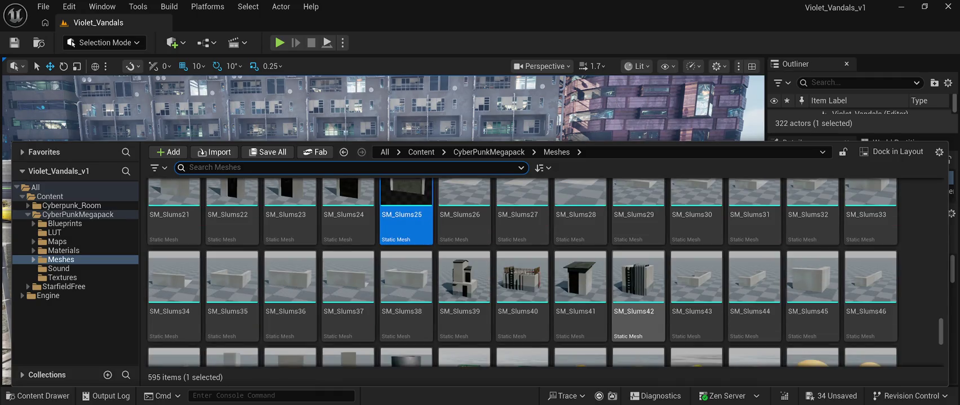
{"action": "scroll", "coordinate": [696, 293], "scroll_direction": "down", "scroll_amount": 2}
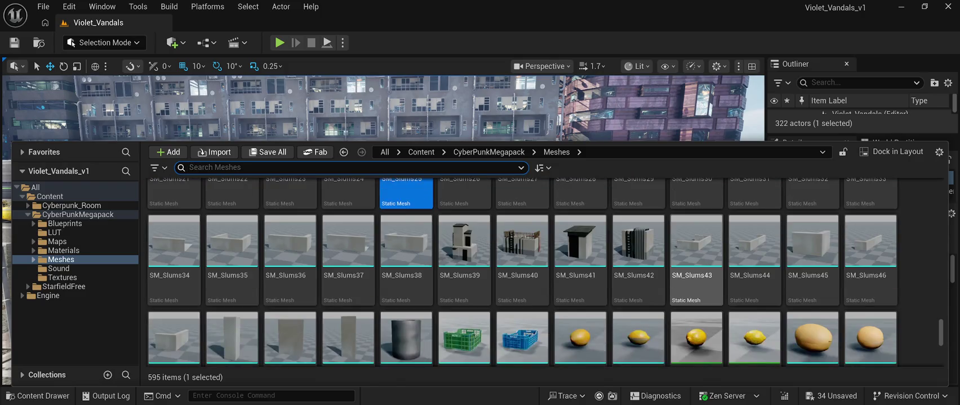
{"action": "scroll", "coordinate": [696, 293], "scroll_direction": "up", "scroll_amount": 4}
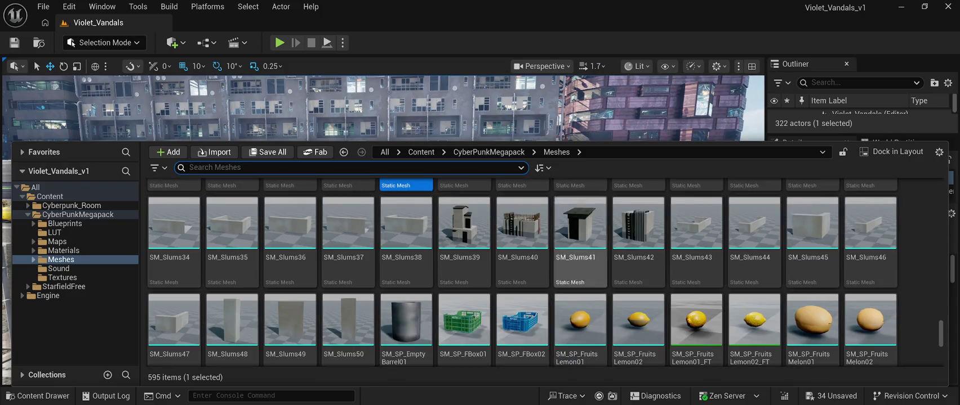
{"action": "scroll", "coordinate": [753, 307], "scroll_direction": "up", "scroll_amount": 2}
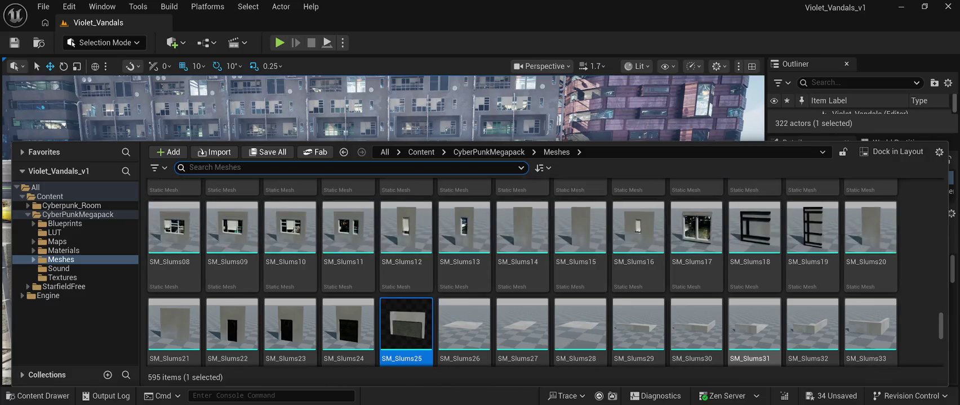
{"action": "scroll", "coordinate": [753, 332], "scroll_direction": "down", "scroll_amount": 3}
{"action": "scroll", "coordinate": [753, 332], "scroll_direction": "up", "scroll_amount": 3}
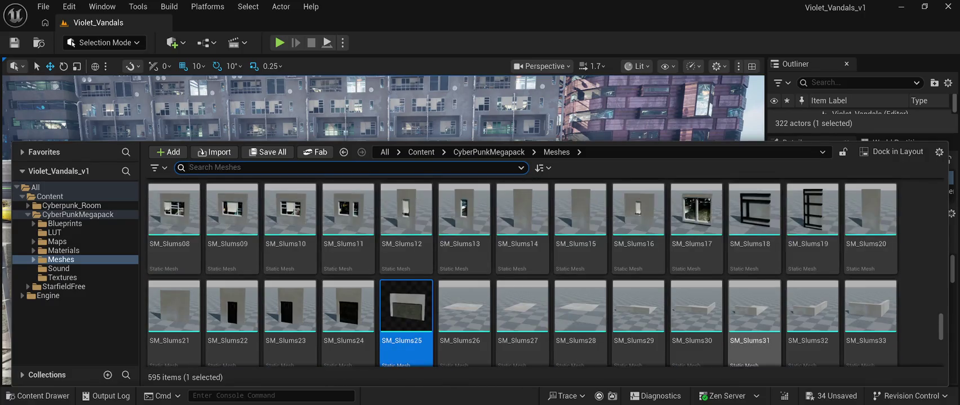
{"action": "scroll", "coordinate": [811, 304], "scroll_direction": "up", "scroll_amount": 4}
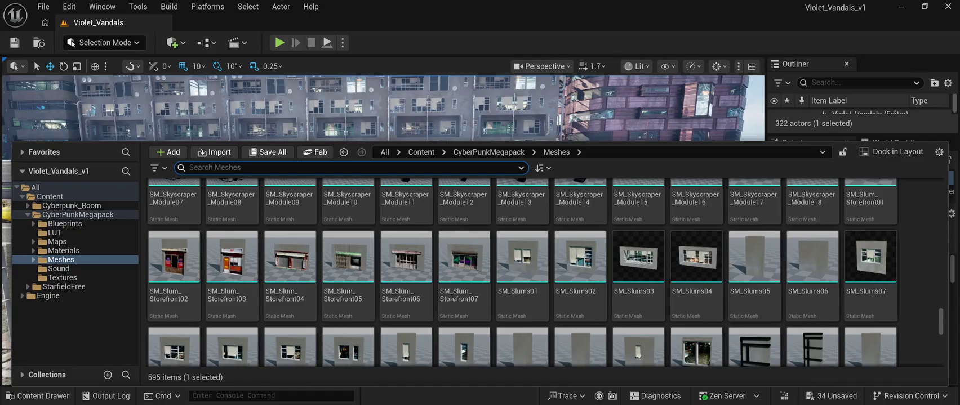
{"action": "scroll", "coordinate": [753, 253], "scroll_direction": "up", "scroll_amount": 2}
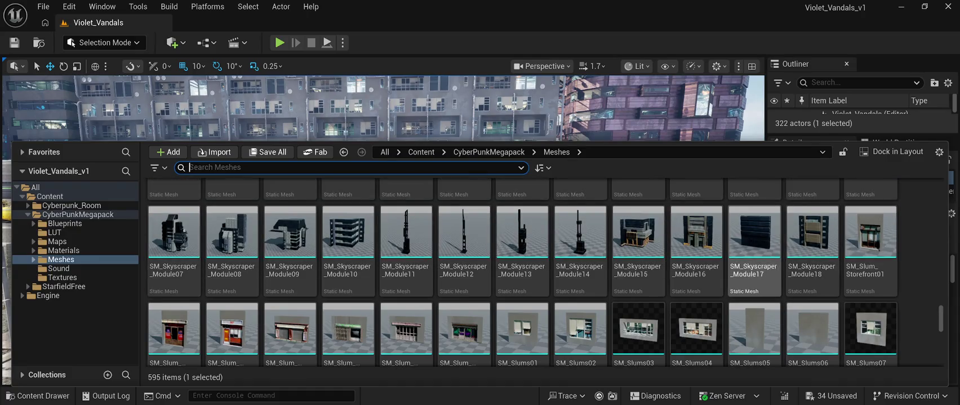
{"action": "scroll", "coordinate": [870, 231], "scroll_direction": "down", "scroll_amount": 2}
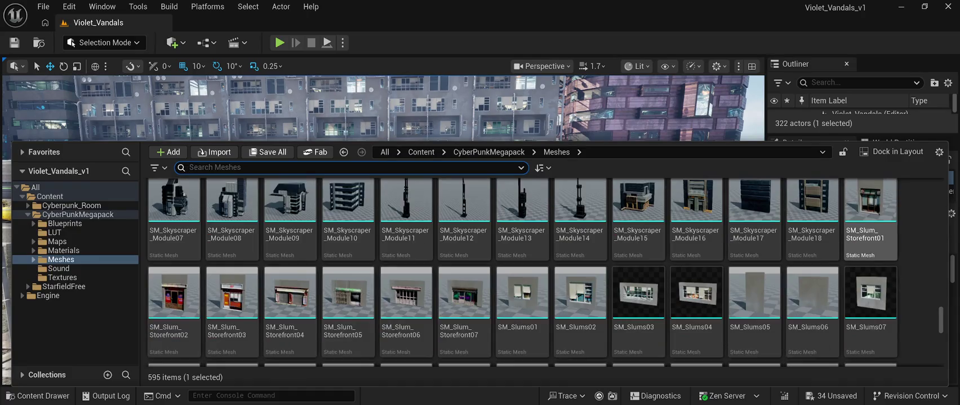
{"action": "scroll", "coordinate": [870, 230], "scroll_direction": "down", "scroll_amount": 3}
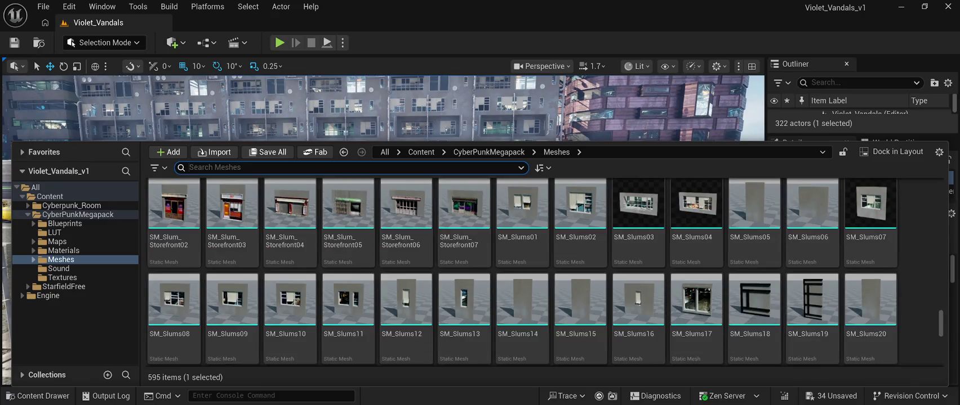
{"action": "key", "text": "ctrl+space"}
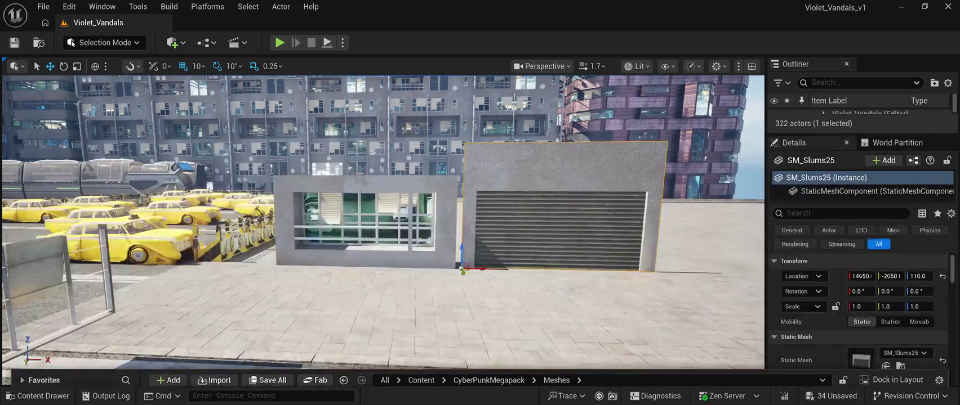
Rotate the SM_Slums25 wall to -90° and shift it to X 14630 against the window wall
{"action": "left_click", "coordinate": [561, 225]}
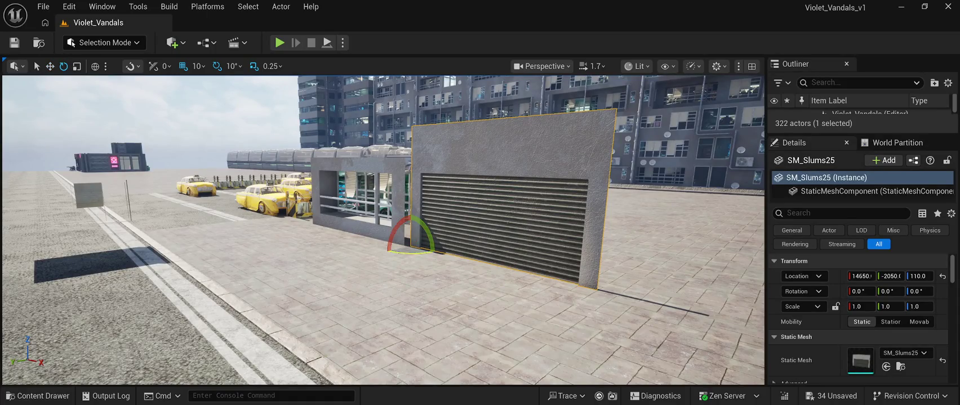
{"action": "left_click_drag", "start_coordinate": [417, 252], "coordinate": [378, 252]}
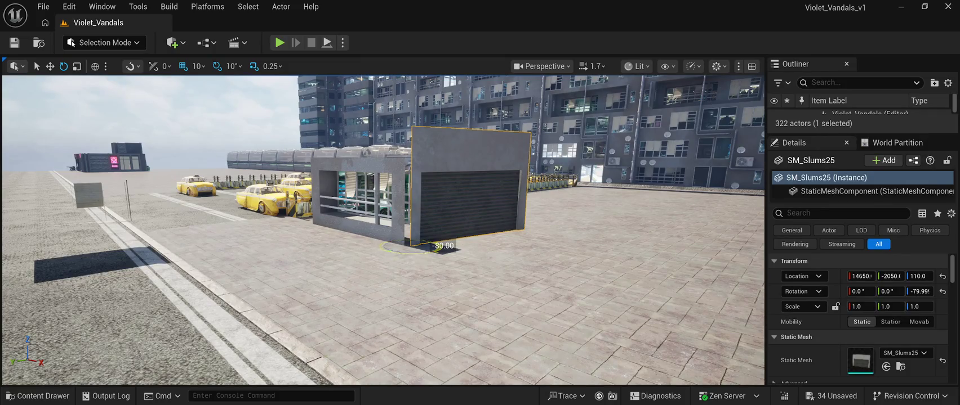
{"action": "left_click_drag", "start_coordinate": [377, 252], "coordinate": [369, 251]}
{"action": "mouse_move", "coordinate": [394, 225]}
{"action": "left_mouse_down"}
{"action": "mouse_move", "coordinate": [417, 208]}
{"action": "mouse_move", "coordinate": [388, 211]}
{"action": "left_mouse_up"}
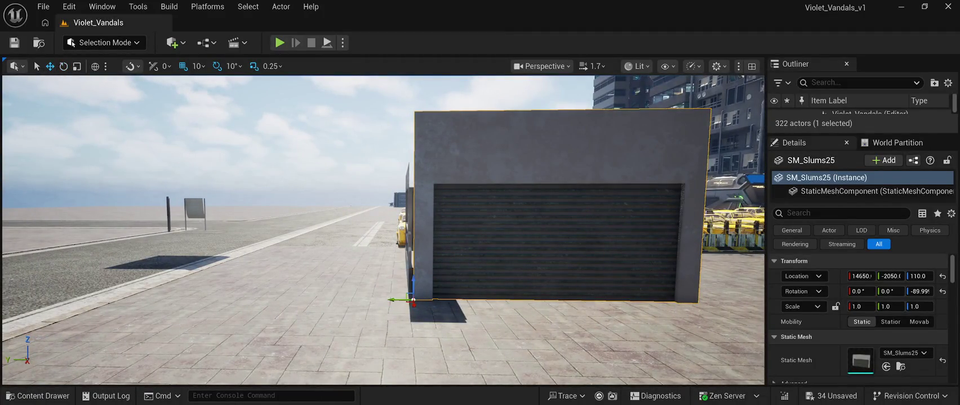
{"action": "left_click_drag", "start_coordinate": [389, 211], "coordinate": [437, 210]}
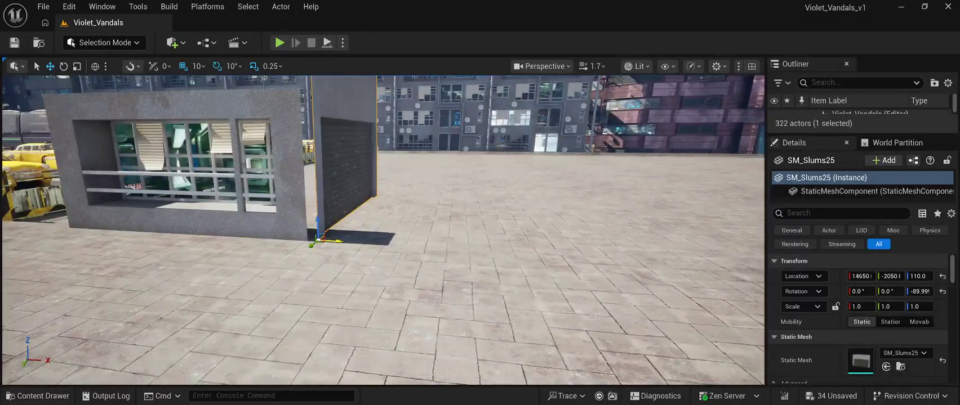
{"action": "left_click_drag", "start_coordinate": [337, 240], "coordinate": [327, 238]}
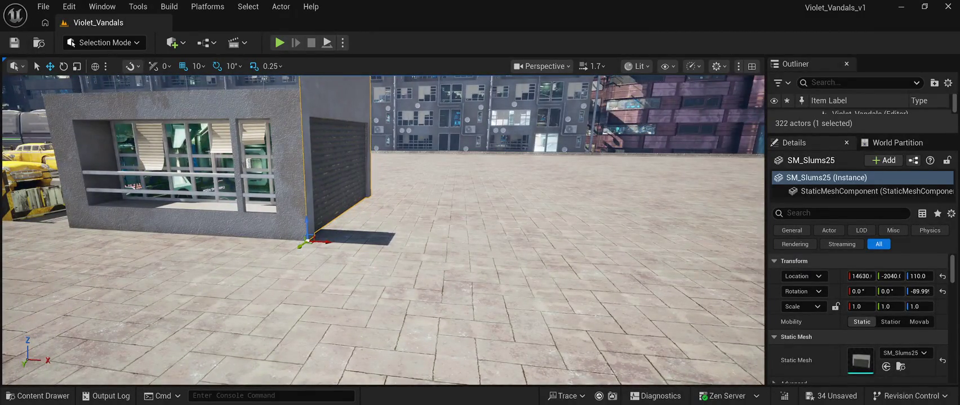
{"action": "mouse_move", "coordinate": [383, 226]}
{"action": "left_mouse_down"}
{"action": "mouse_move", "coordinate": [394, 202]}
{"action": "mouse_move", "coordinate": [482, 210]}
{"action": "left_mouse_up"}
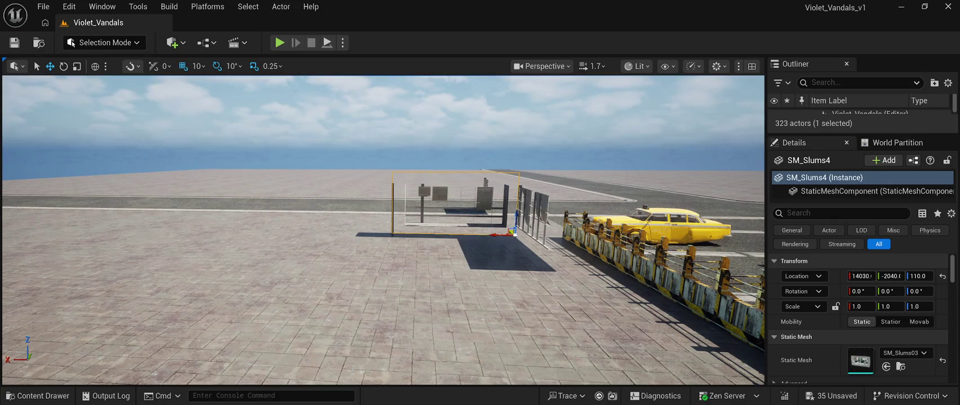
Turn SM_Slums4 to 180° and move it to X 14630, Y -2640 against the garage block
{"action": "left_click_drag", "start_coordinate": [510, 232], "coordinate": [601, 306]}
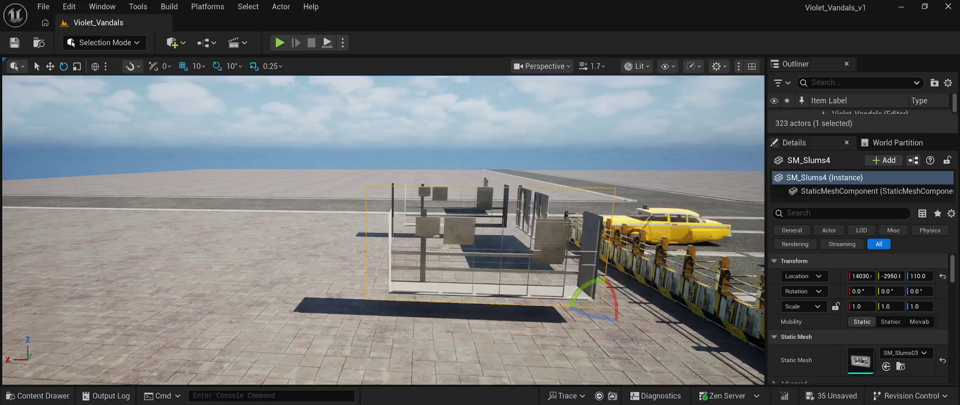
{"action": "left_click_drag", "start_coordinate": [583, 287], "coordinate": [562, 341]}
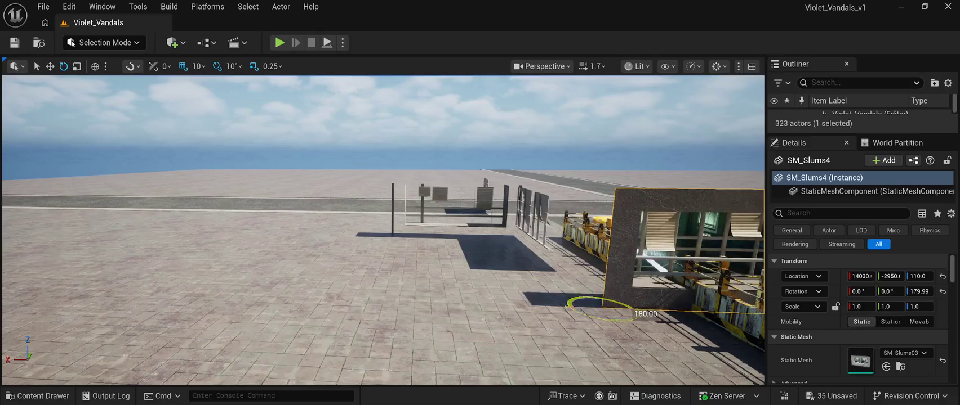
{"action": "left_click_drag", "start_coordinate": [586, 293], "coordinate": [606, 252]}
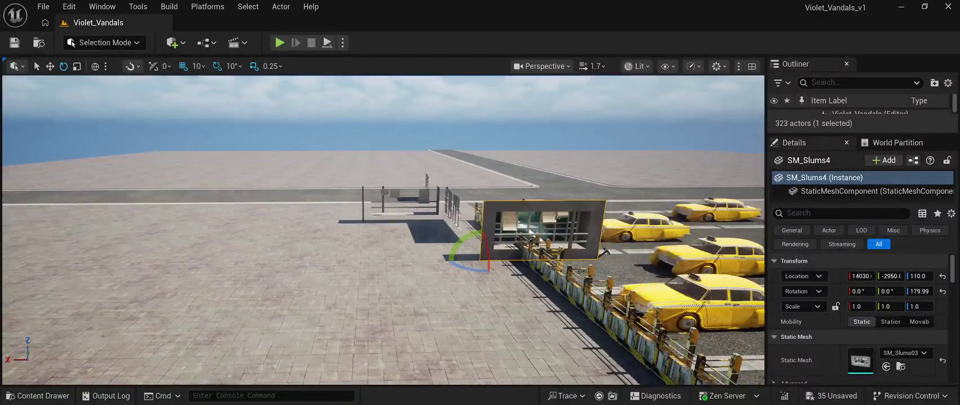
{"action": "key", "text": "w"}
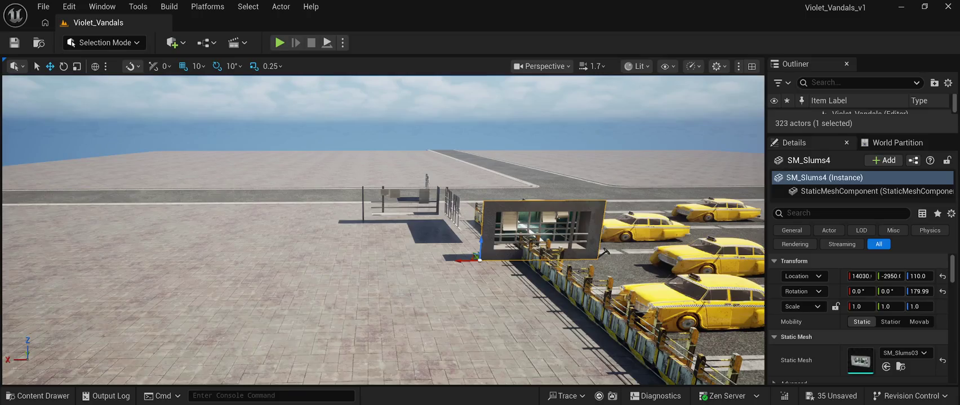
{"action": "left_click_drag", "start_coordinate": [604, 251], "coordinate": [473, 254]}
{"action": "key", "text": "f"}
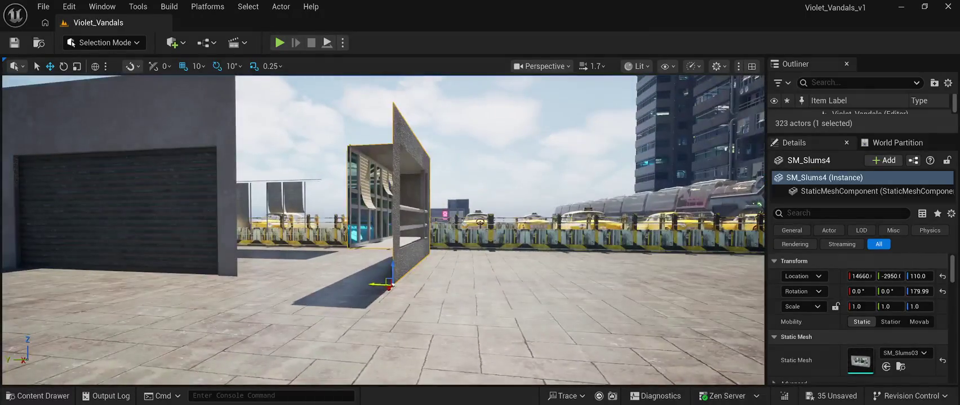
{"action": "left_click_drag", "start_coordinate": [315, 273], "coordinate": [218, 232]}
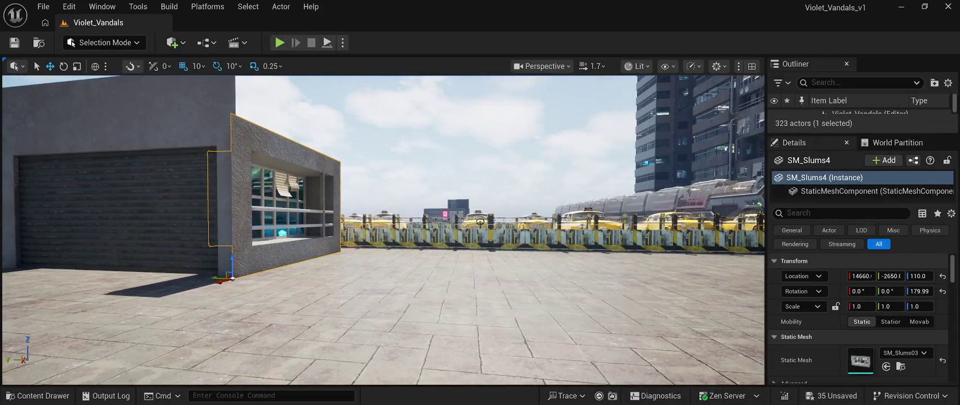
{"action": "key", "text": "f"}
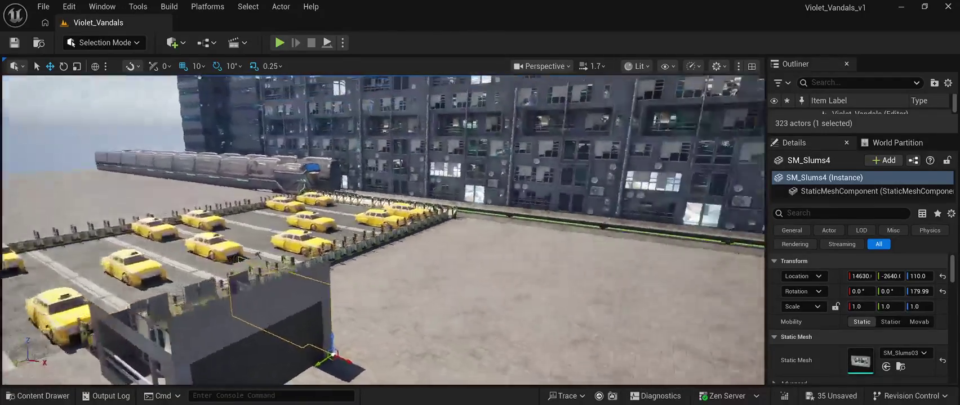
{"action": "key", "text": "ctrl+space"}
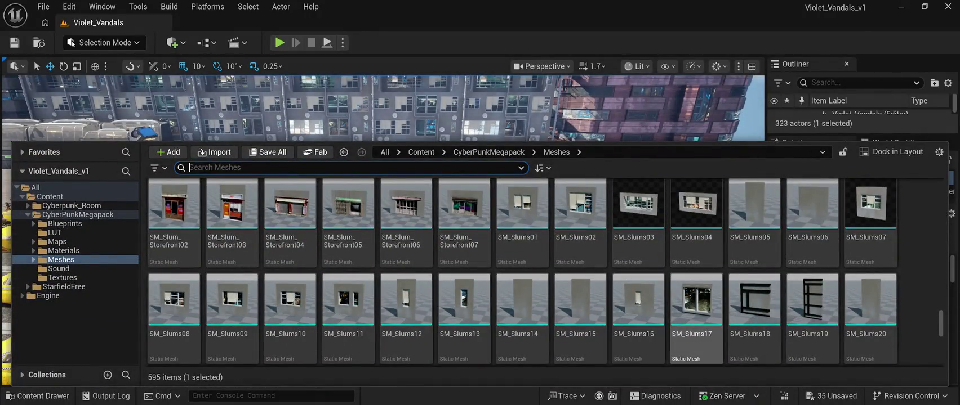
Browse the Meshes folder and select the SM_Slums43 slab mesh
{"action": "scroll", "coordinate": [522, 270], "scroll_direction": "up", "scroll_amount": 1}
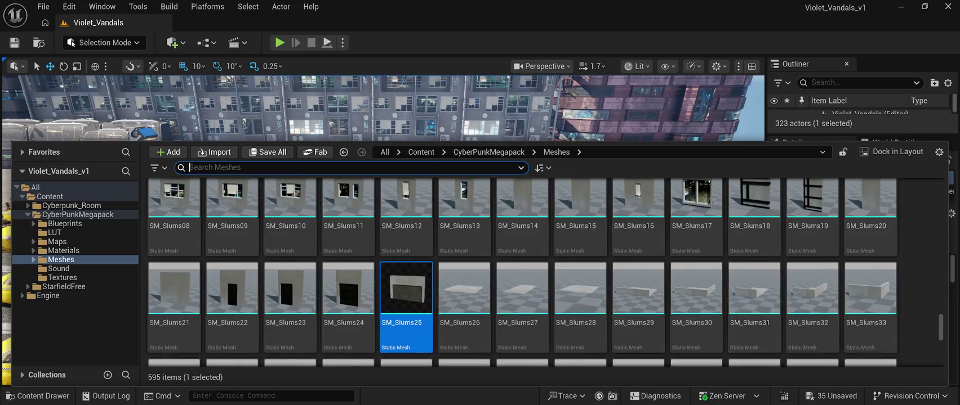
{"action": "scroll", "coordinate": [520, 272], "scroll_direction": "down", "scroll_amount": 1}
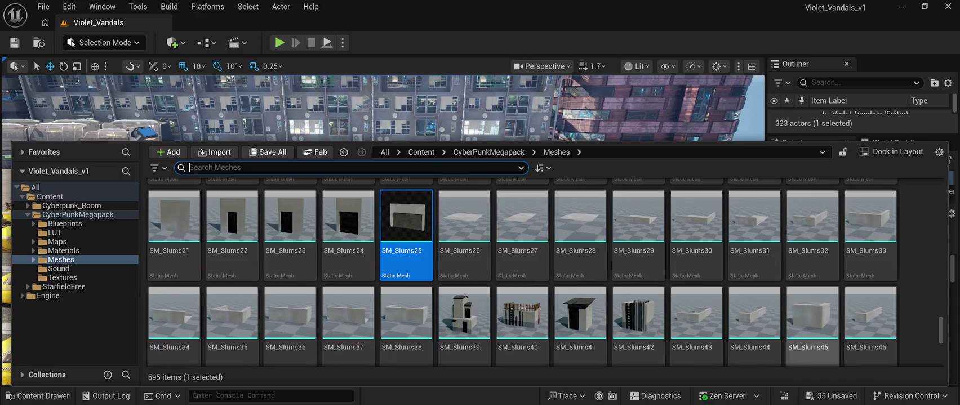
{"action": "scroll", "coordinate": [521, 272], "scroll_direction": "down", "scroll_amount": 1}
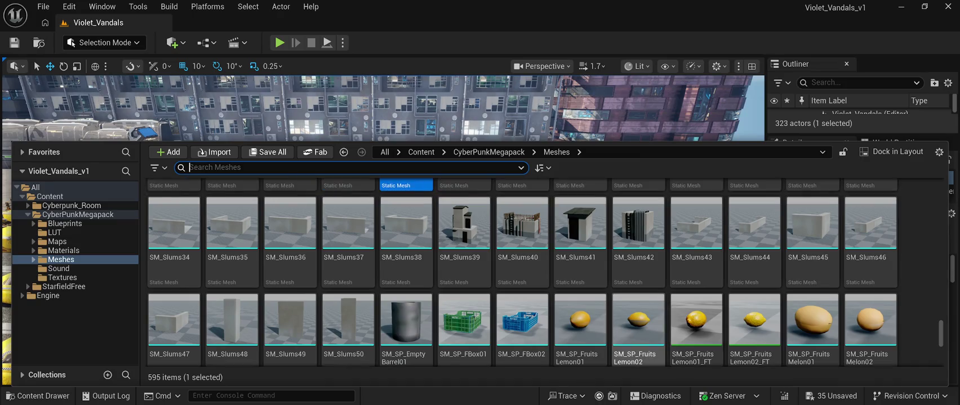
{"action": "scroll", "coordinate": [811, 292], "scroll_direction": "up", "scroll_amount": 1}
{"action": "scroll", "coordinate": [811, 293], "scroll_direction": "up", "scroll_amount": 1}
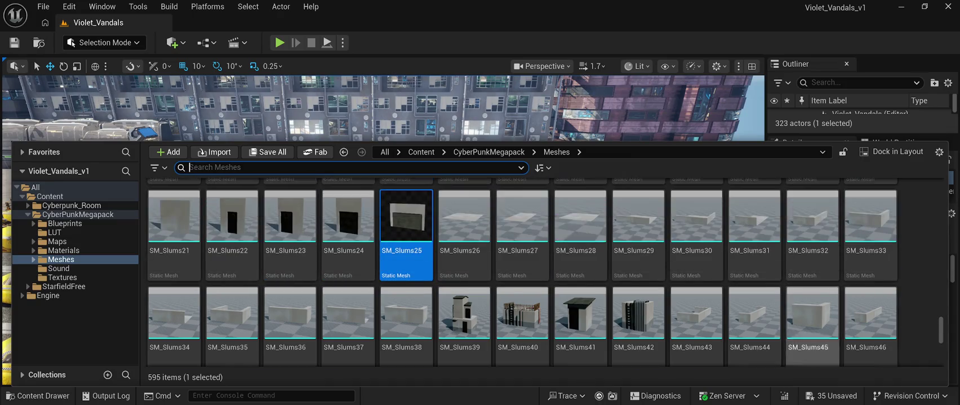
{"action": "scroll", "coordinate": [811, 293], "scroll_direction": "up", "scroll_amount": 1}
{"action": "scroll", "coordinate": [811, 338], "scroll_direction": "up", "scroll_amount": 1}
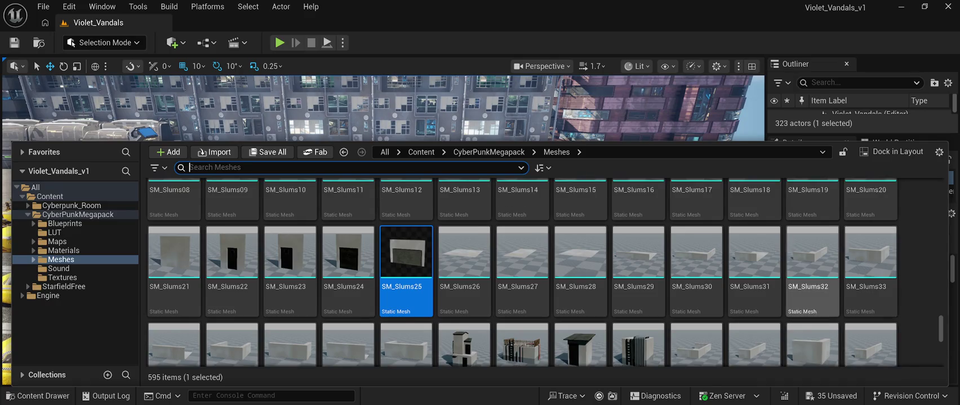
{"action": "scroll", "coordinate": [870, 315], "scroll_direction": "up", "scroll_amount": 1}
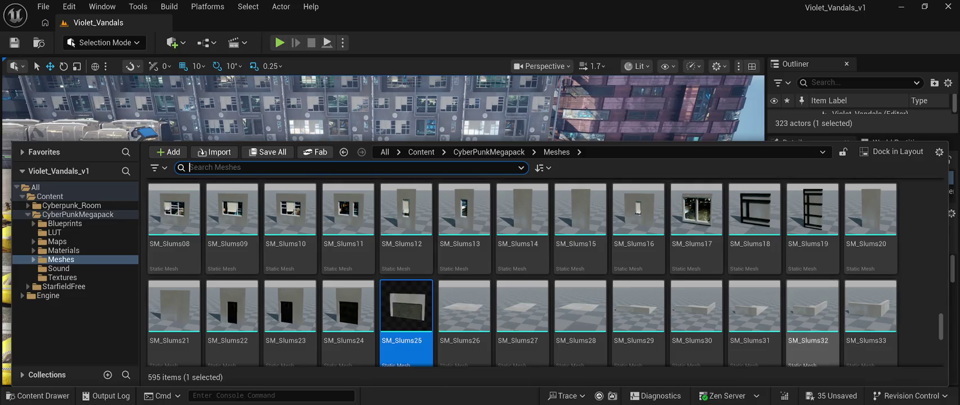
{"action": "scroll", "coordinate": [675, 315], "scroll_direction": "down", "scroll_amount": 2}
{"action": "scroll", "coordinate": [580, 242], "scroll_direction": "down", "scroll_amount": 2}
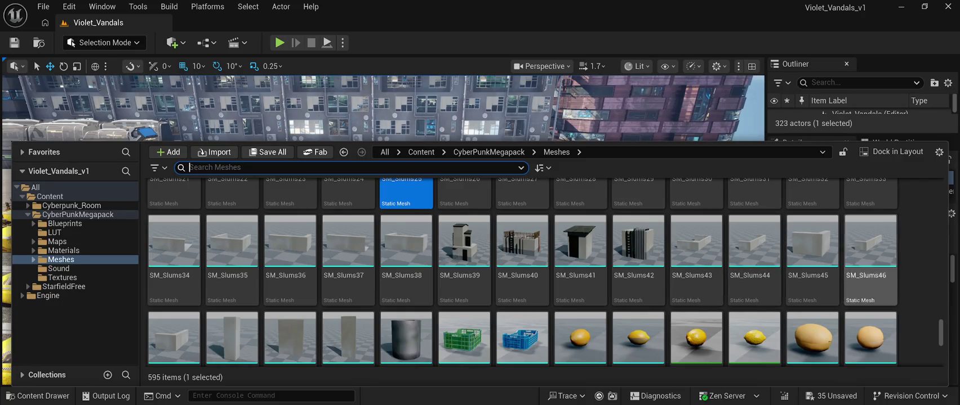
{"action": "scroll", "coordinate": [754, 259], "scroll_direction": "down", "scroll_amount": 1}
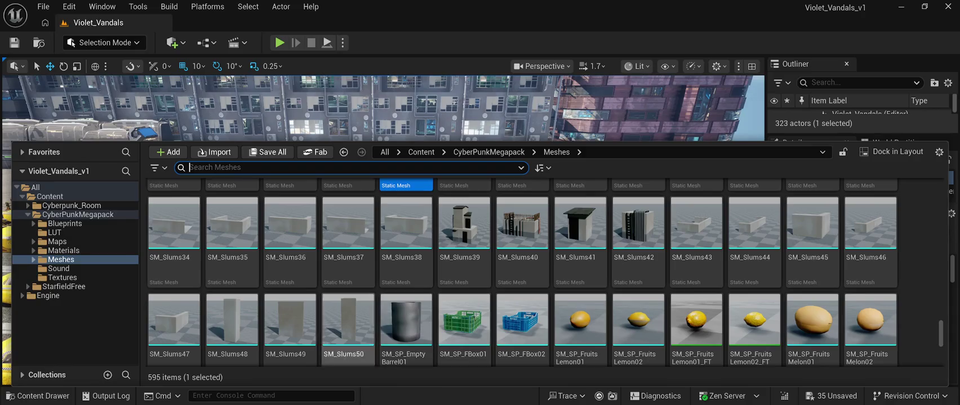
{"action": "scroll", "coordinate": [290, 316], "scroll_direction": "down", "scroll_amount": 2}
{"action": "scroll", "coordinate": [580, 264], "scroll_direction": "down", "scroll_amount": 2}
{"action": "scroll", "coordinate": [695, 324], "scroll_direction": "up", "scroll_amount": 9}
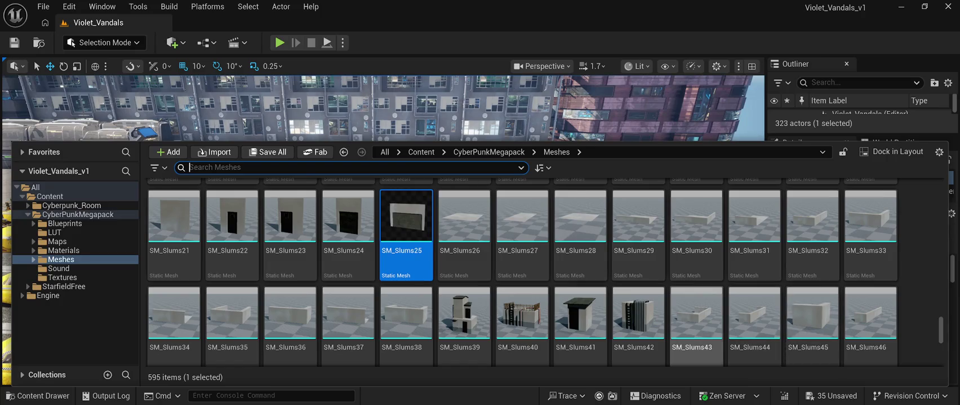
{"action": "left_click", "coordinate": [696, 315]}
Place an SM_Slums43 roof slab at X 14330, Y -2040, Z 360 and Alt-drag a raised copy
{"action": "mouse_move", "coordinate": [696, 315]}
{"action": "left_mouse_down"}
{"action": "mouse_move", "coordinate": [648, 186]}
{"action": "mouse_move", "coordinate": [547, 231]}
{"action": "mouse_move", "coordinate": [490, 290]}
{"action": "mouse_move", "coordinate": [524, 271]}
{"action": "mouse_move", "coordinate": [434, 265]}
{"action": "mouse_move", "coordinate": [403, 286]}
{"action": "left_mouse_up"}
{"action": "mouse_move", "coordinate": [325, 306]}
{"action": "left_mouse_down"}
{"action": "mouse_move", "coordinate": [306, 297]}
{"action": "mouse_move", "coordinate": [361, 276]}
{"action": "left_mouse_up"}
{"action": "mouse_move", "coordinate": [270, 266]}
{"action": "left_mouse_down"}
{"action": "mouse_move", "coordinate": [292, 265]}
{"action": "mouse_move", "coordinate": [297, 236]}
{"action": "left_mouse_up"}
{"action": "left_click_drag", "start_coordinate": [196, 197], "coordinate": [39, 185]}
{"action": "left_click_drag", "start_coordinate": [441, 225], "coordinate": [494, 223]}
{"action": "mouse_move", "coordinate": [383, 225]}
{"action": "left_mouse_down"}
{"action": "mouse_move", "coordinate": [315, 219]}
{"action": "mouse_move", "coordinate": [338, 202]}
{"action": "left_mouse_up"}
{"action": "mouse_move", "coordinate": [265, 229]}
{"action": "left_mouse_down"}
{"action": "mouse_move", "coordinate": [274, 229]}
{"action": "mouse_move", "coordinate": [245, 213]}
{"action": "left_mouse_up"}
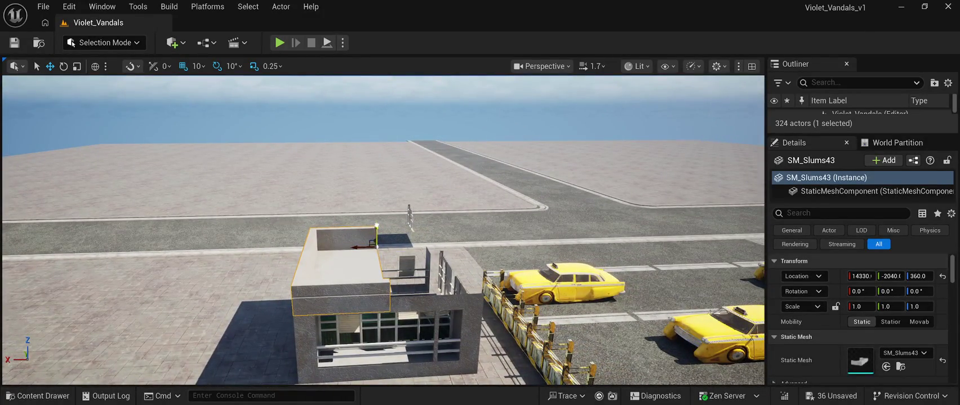
{"action": "mouse_move", "coordinate": [376, 234]}
{"action": "left_mouse_down"}
{"action": "mouse_move", "coordinate": [376, 223]}
{"action": "mouse_move", "coordinate": [496, 225]}
{"action": "left_mouse_up"}
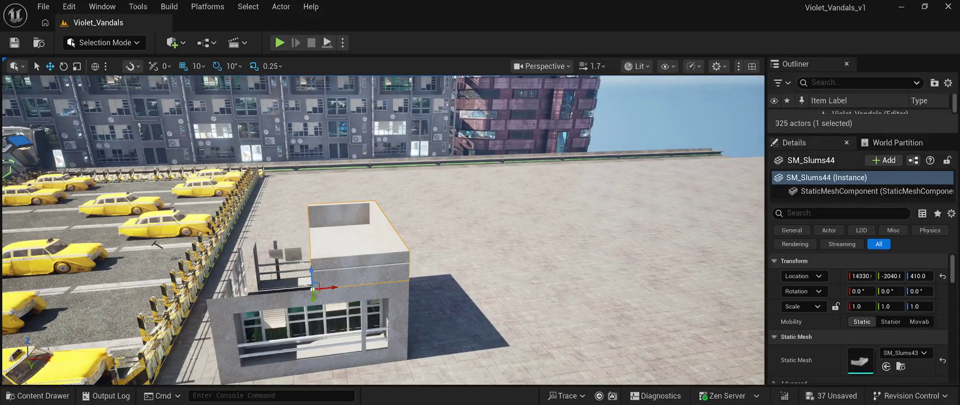
Slide the upper SM_Slums44 slab to X 14130, rotate it, and shift it along Y over the building
{"action": "left_click_drag", "start_coordinate": [332, 288], "coordinate": [262, 292]}
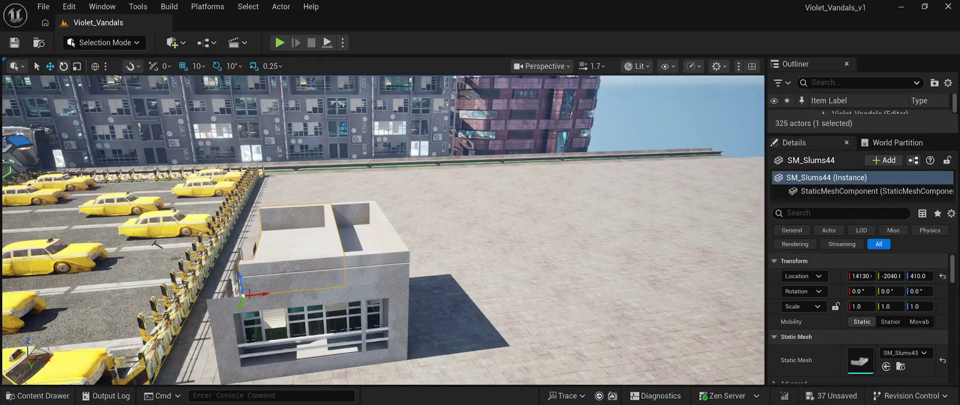
{"action": "left_click", "coordinate": [63, 66]}
{"action": "mouse_move", "coordinate": [248, 311]}
{"action": "left_mouse_down"}
{"action": "mouse_move", "coordinate": [272, 297]}
{"action": "mouse_move", "coordinate": [237, 330]}
{"action": "mouse_move", "coordinate": [197, 319]}
{"action": "mouse_move", "coordinate": [209, 297]}
{"action": "mouse_move", "coordinate": [248, 289]}
{"action": "left_mouse_up"}
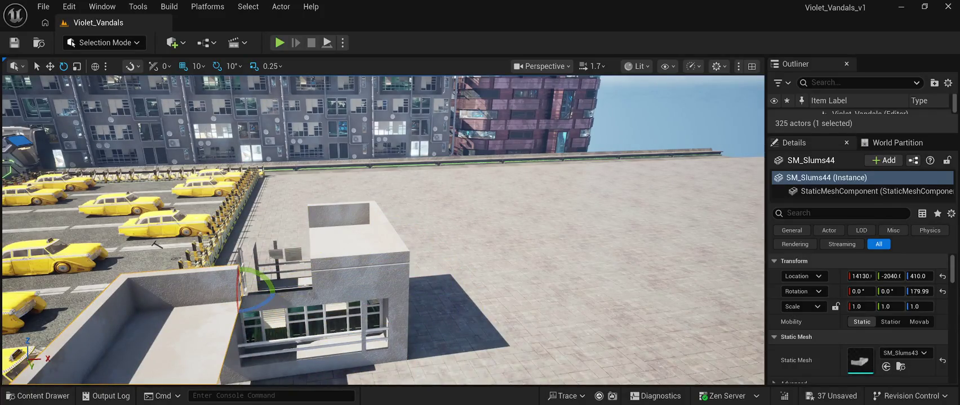
{"action": "left_click", "coordinate": [50, 66]}
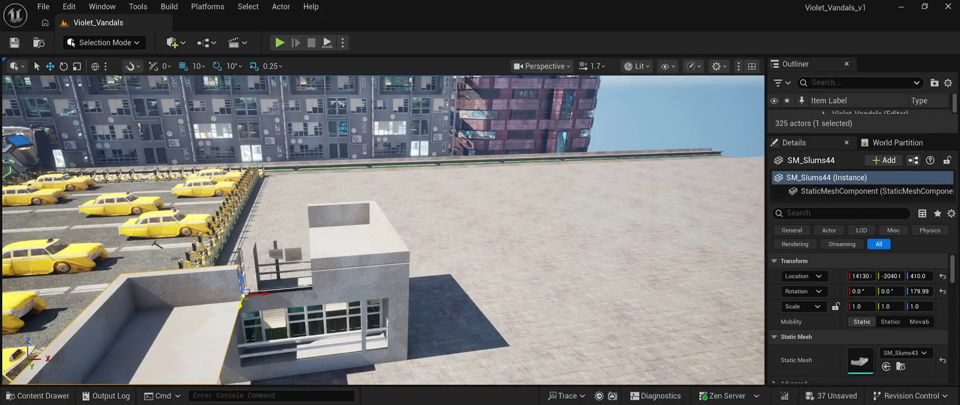
{"action": "mouse_move", "coordinate": [243, 292]}
{"action": "left_mouse_down"}
{"action": "mouse_move", "coordinate": [261, 229]}
{"action": "mouse_move", "coordinate": [328, 226]}
{"action": "left_mouse_up"}
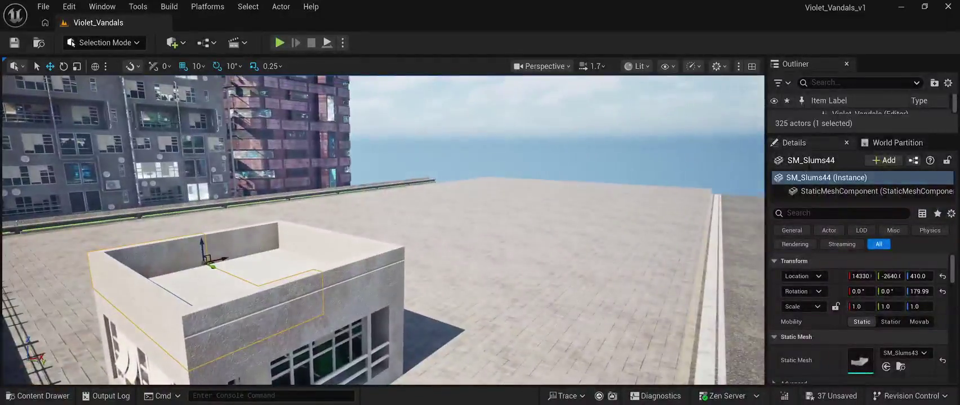
Delete the stray SM_Slums07 window wall standing on the road
{"action": "left_click", "coordinate": [552, 123]}
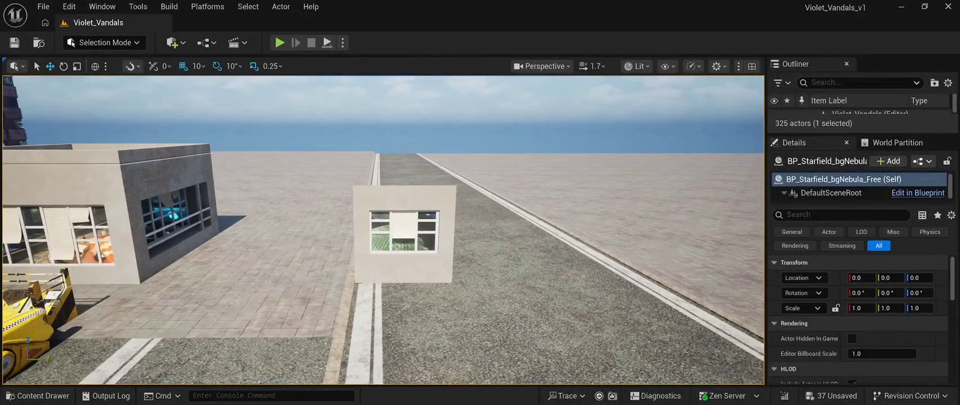
{"action": "left_click", "coordinate": [355, 280]}
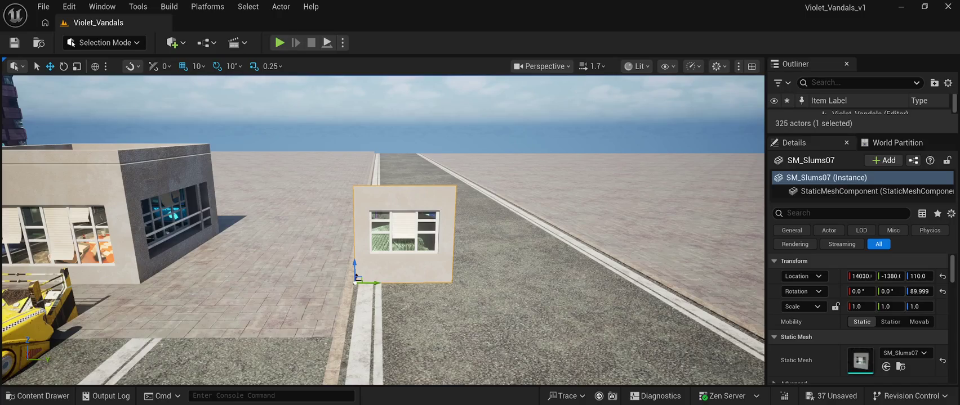
{"action": "key", "text": "Delete"}
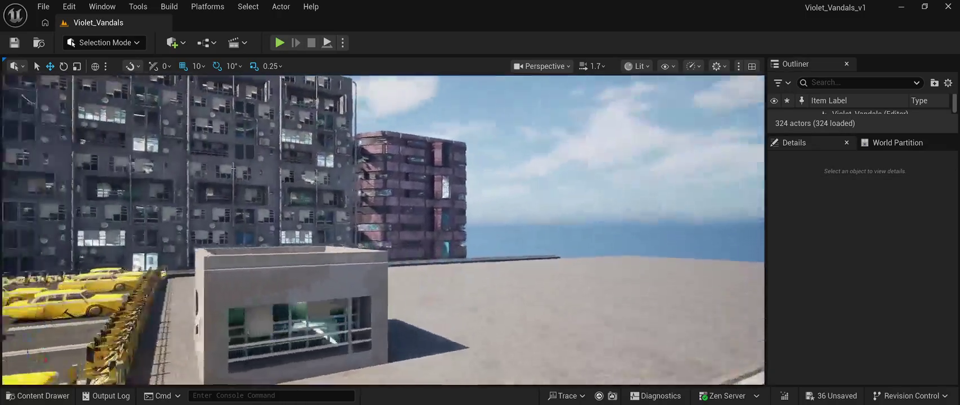
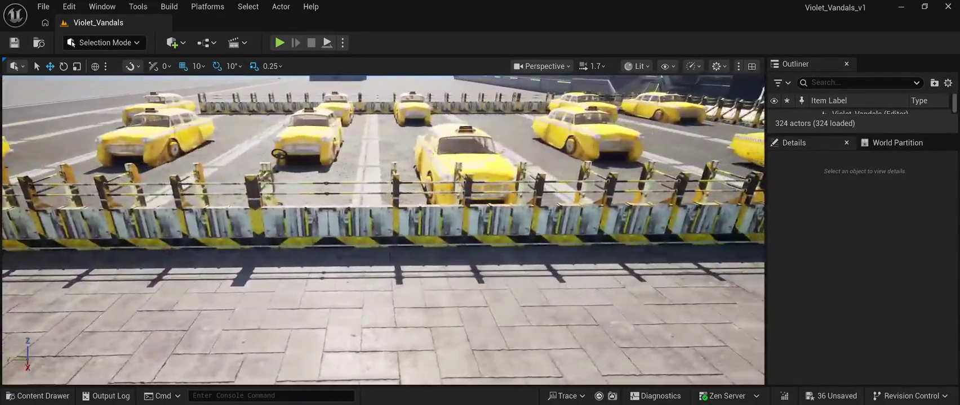
Copy the front taxi-lot barrier along Y and delete the fence segment beside the concrete building
{"action": "left_click", "coordinate": [278, 169]}
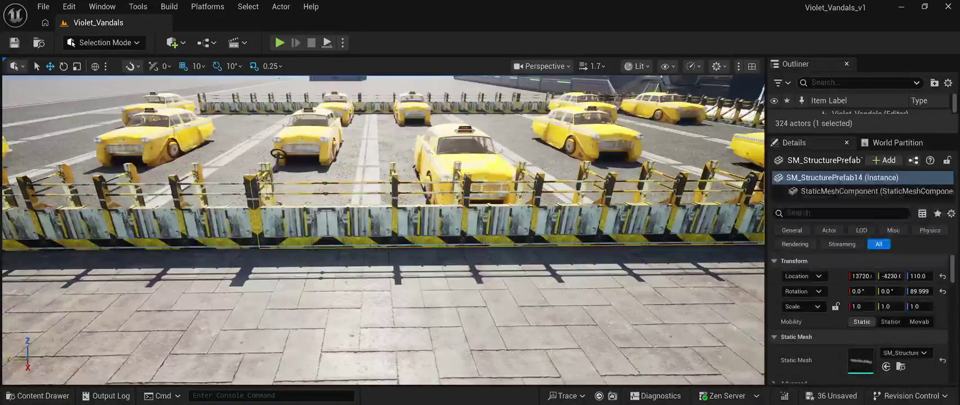
{"action": "key", "text": "f"}
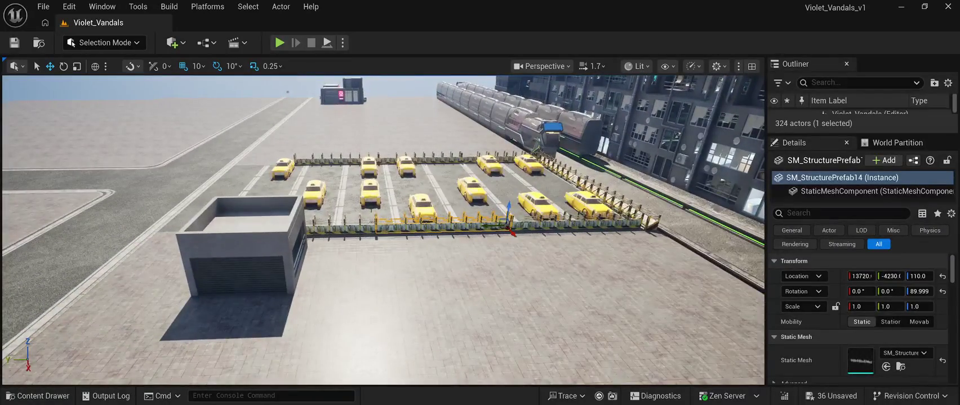
{"action": "left_click_drag", "start_coordinate": [495, 226], "coordinate": [363, 225]}
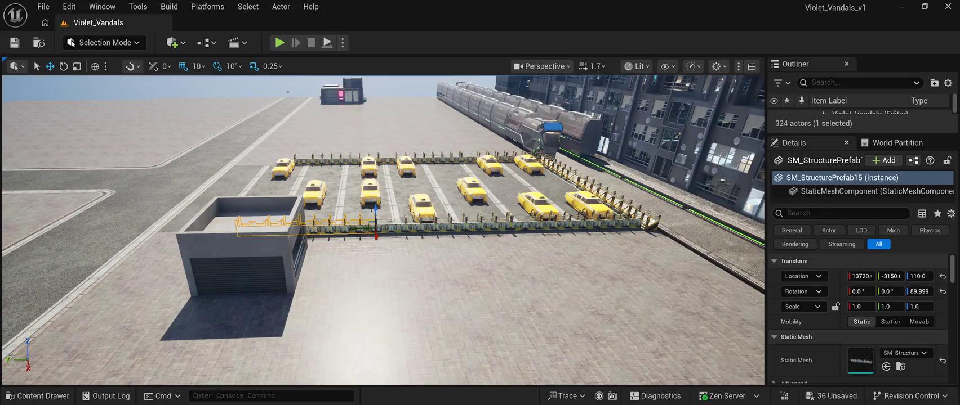
{"action": "key", "text": "Delete"}
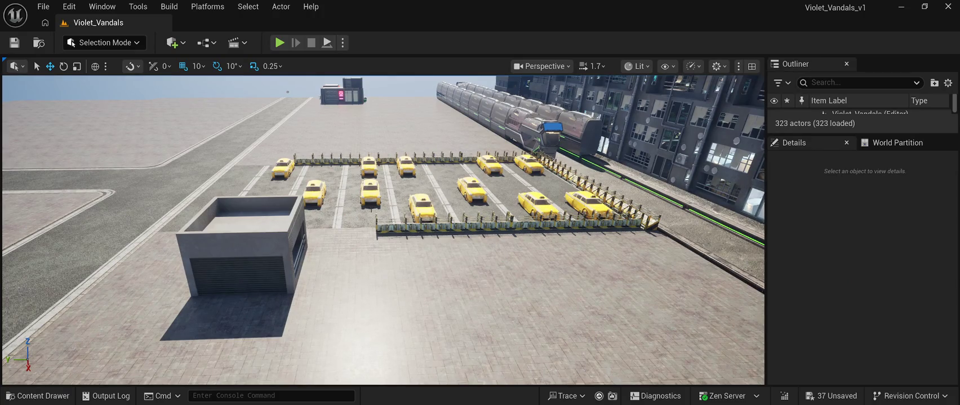
Select all five concrete booth pieces together
{"action": "left_click", "coordinate": [242, 253]}
{"action": "left_click", "coordinate": [242, 270], "text": "ctrl"}
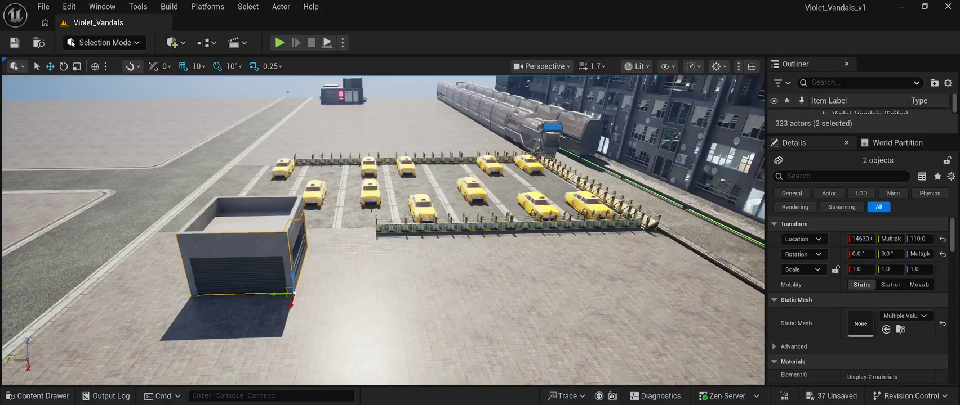
{"action": "left_click", "coordinate": [242, 209], "text": "ctrl"}
{"action": "left_click", "coordinate": [237, 264], "text": "ctrl"}
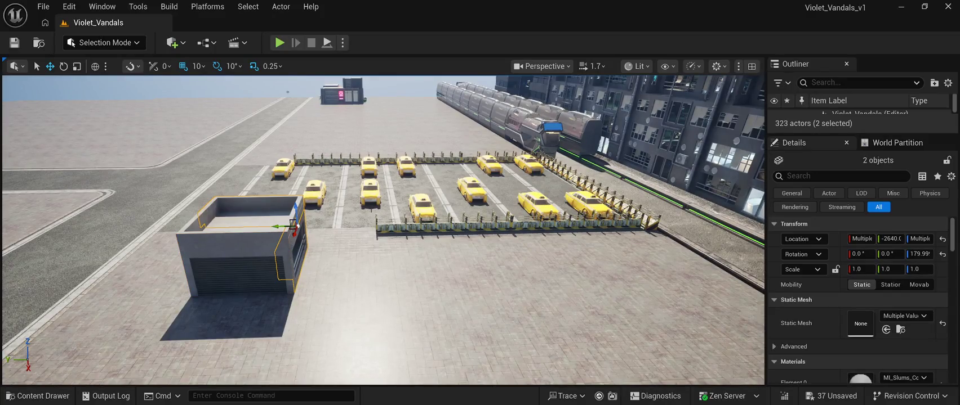
{"action": "left_click_drag", "start_coordinate": [383, 226], "coordinate": [507, 226]}
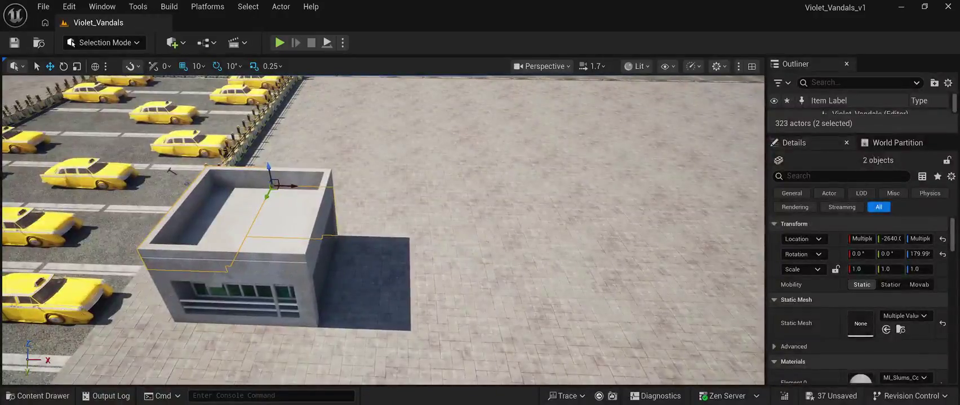
{"action": "left_click", "coordinate": [282, 254], "text": "ctrl"}
{"action": "left_click", "coordinate": [242, 298], "text": "ctrl"}
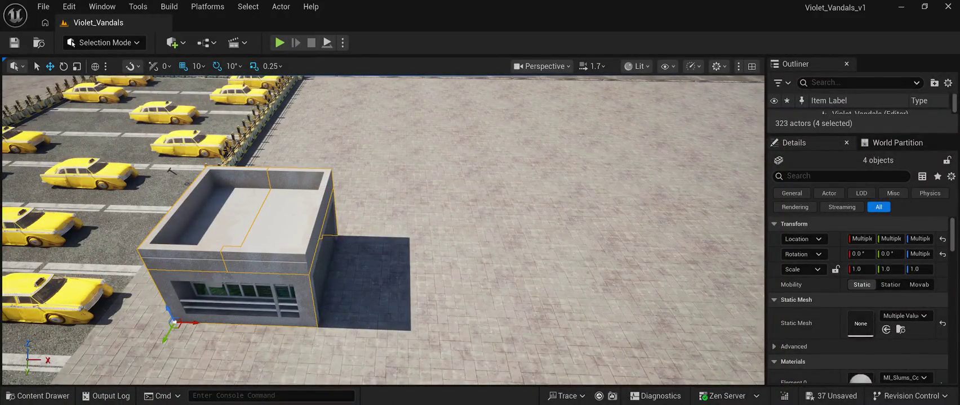
{"action": "key", "text": "f"}
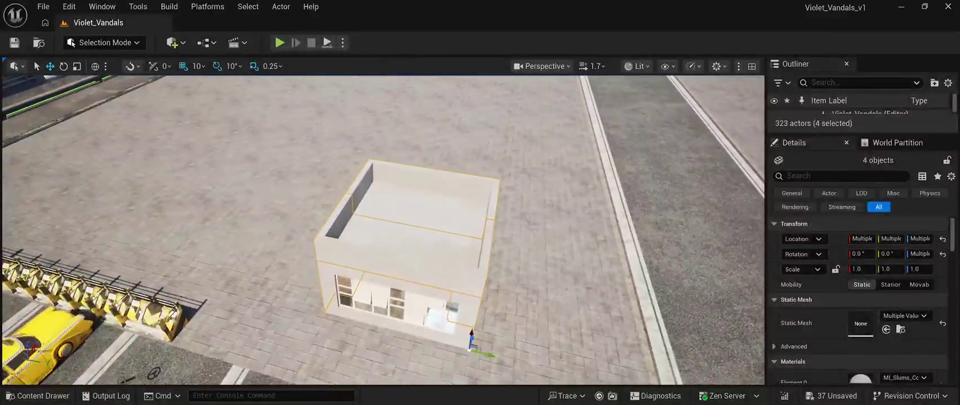
{"action": "left_click", "coordinate": [467, 327], "text": "ctrl"}
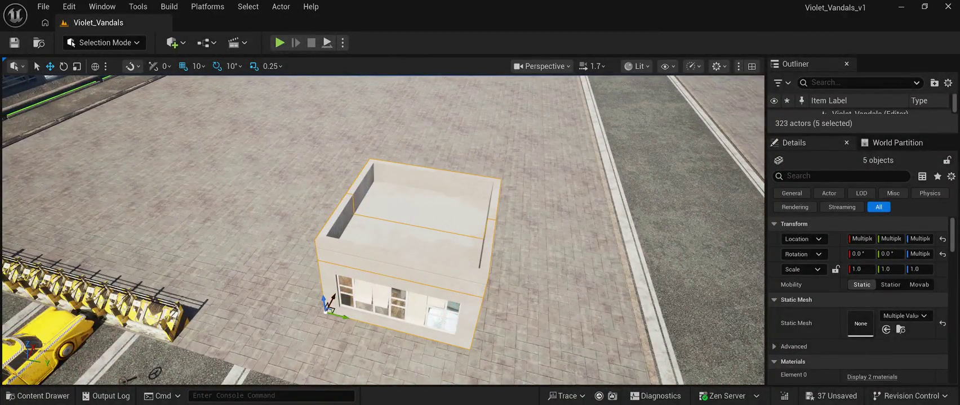
{"action": "left_click", "coordinate": [471, 341], "text": "ctrl"}
{"action": "left_click", "coordinate": [470, 339], "text": "ctrl"}
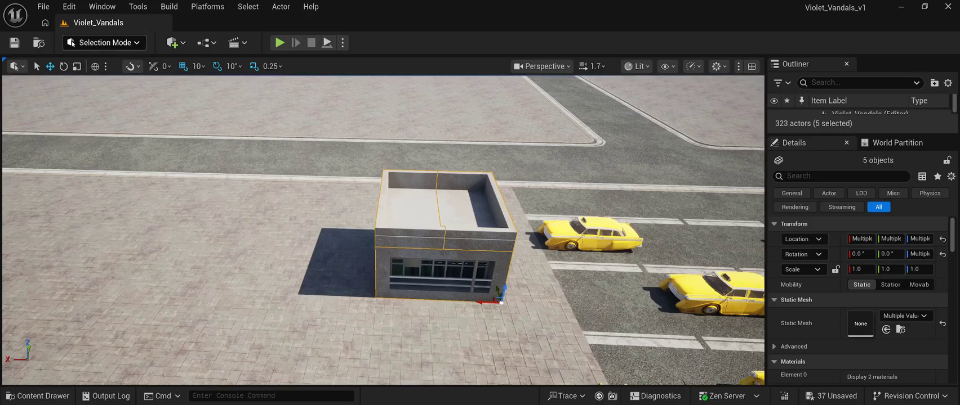
Rotate the booth around Z and move it along X and Y beside the lot's fence
{"action": "key", "text": "e"}
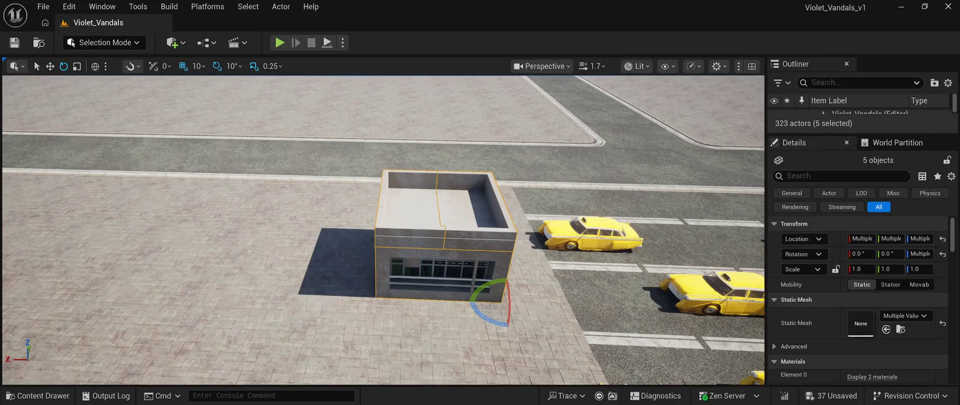
{"action": "mouse_move", "coordinate": [485, 320]}
{"action": "left_mouse_down"}
{"action": "mouse_move", "coordinate": [474, 307]}
{"action": "mouse_move", "coordinate": [494, 332]}
{"action": "mouse_move", "coordinate": [523, 325]}
{"action": "mouse_move", "coordinate": [530, 309]}
{"action": "left_mouse_up"}
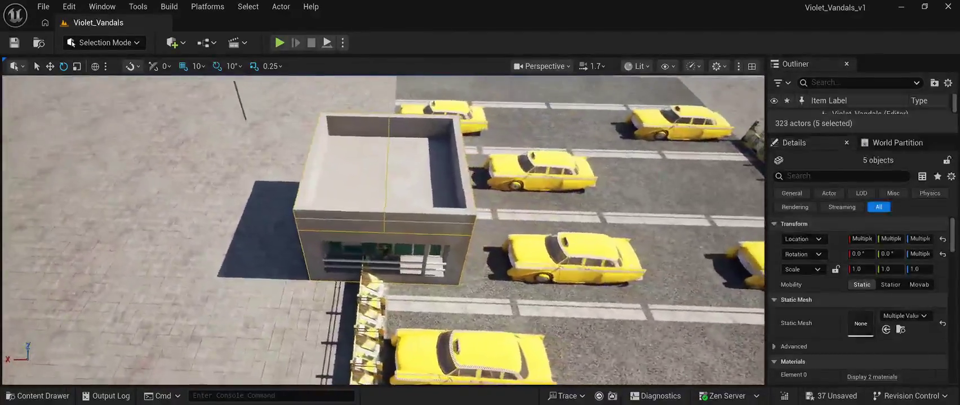
{"action": "key", "text": "w"}
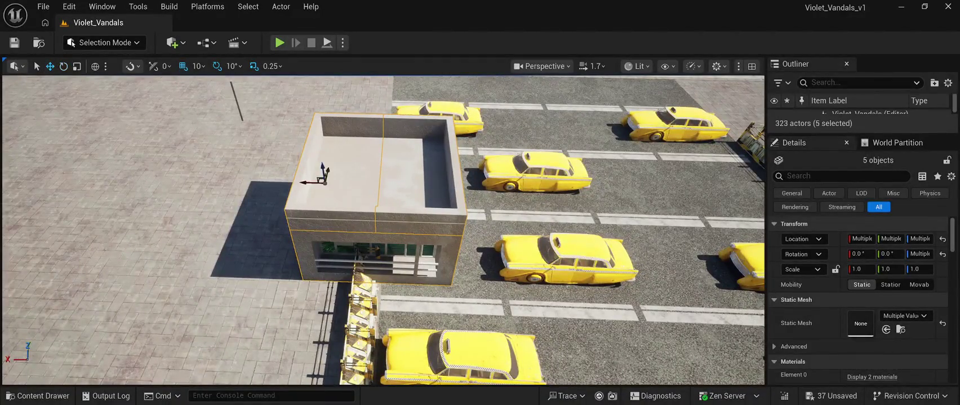
{"action": "left_click_drag", "start_coordinate": [304, 181], "coordinate": [169, 174]}
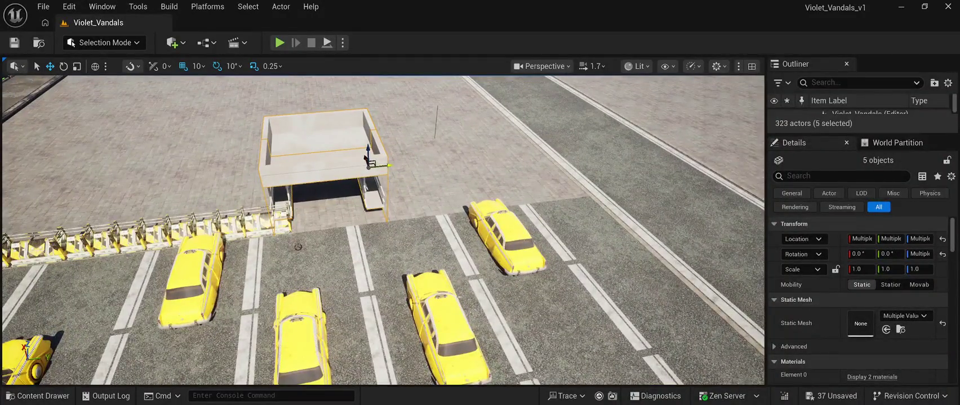
{"action": "left_click_drag", "start_coordinate": [387, 165], "coordinate": [404, 165]}
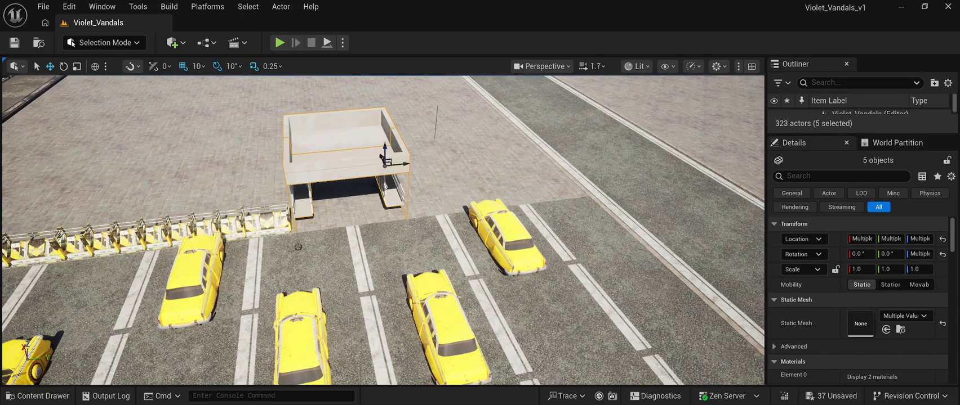
{"action": "left_click_drag", "start_coordinate": [298, 247], "coordinate": [298, 310]}
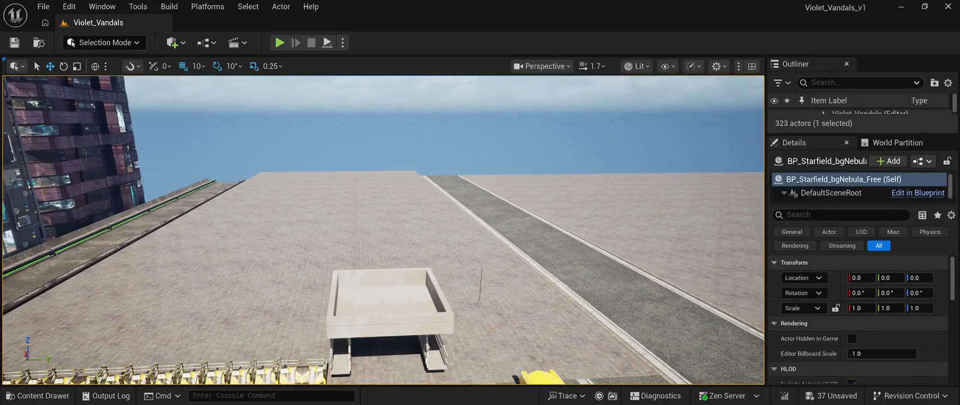
Move the SM_Slums25 wall panel beside the taxis and rotate it 90 degrees on Z
{"action": "left_click", "coordinate": [383, 236]}
{"action": "mouse_move", "coordinate": [383, 236]}
{"action": "left_mouse_down"}
{"action": "mouse_move", "coordinate": [383, 287]}
{"action": "mouse_move", "coordinate": [408, 287]}
{"action": "left_mouse_up"}
{"action": "left_click", "coordinate": [436, 284]}
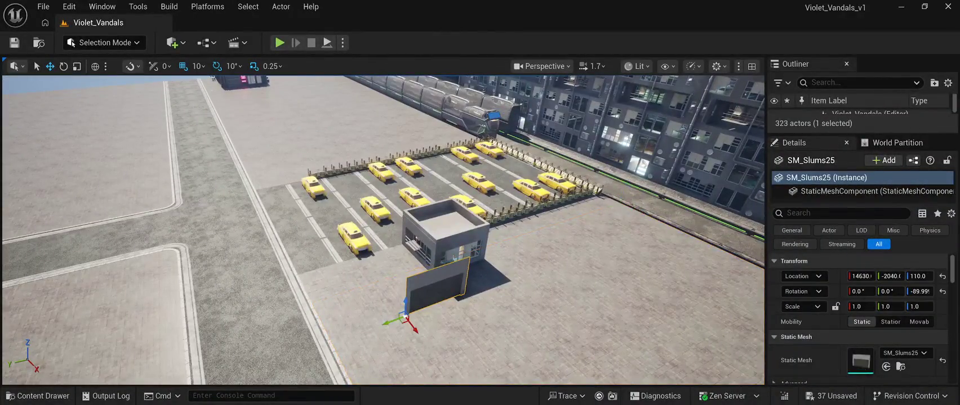
{"action": "mouse_move", "coordinate": [411, 326]}
{"action": "left_mouse_down"}
{"action": "mouse_move", "coordinate": [352, 252]}
{"action": "mouse_move", "coordinate": [292, 257]}
{"action": "left_mouse_up"}
{"action": "key", "text": "e"}
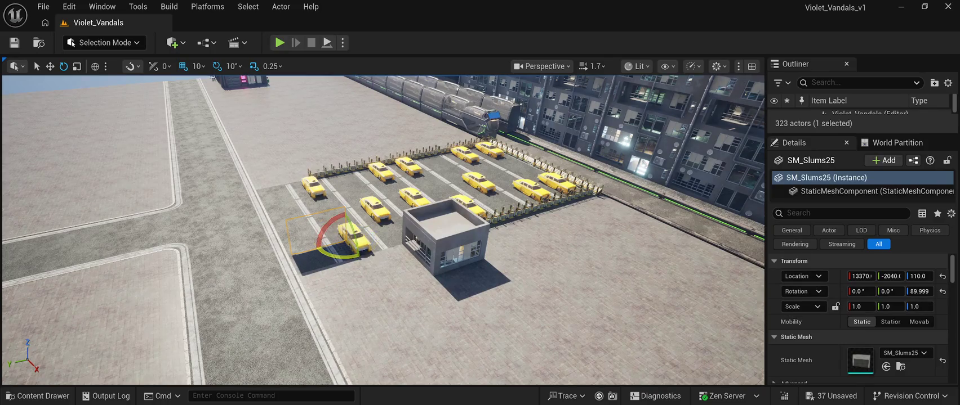
{"action": "left_click_drag", "start_coordinate": [507, 310], "coordinate": [648, 353]}
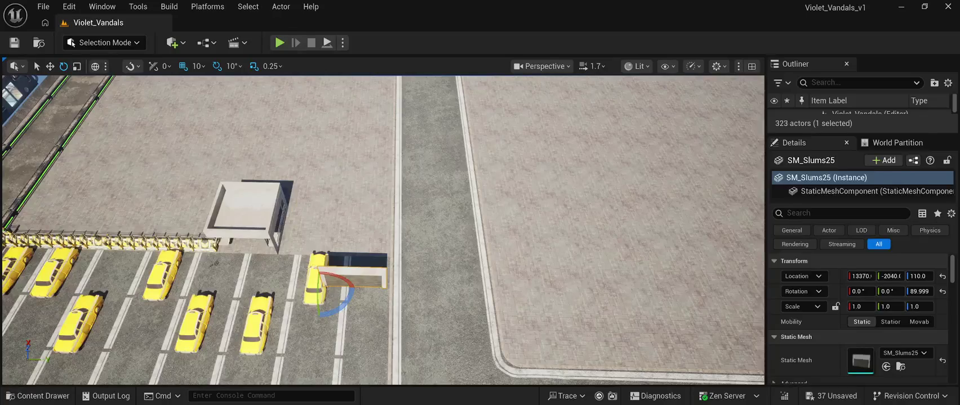
Slide the panel along Y and X until it sits flush against the booth
{"action": "key", "text": "w"}
{"action": "mouse_move", "coordinate": [325, 281]}
{"action": "left_mouse_down"}
{"action": "mouse_move", "coordinate": [208, 280]}
{"action": "mouse_move", "coordinate": [219, 250]}
{"action": "left_mouse_up"}
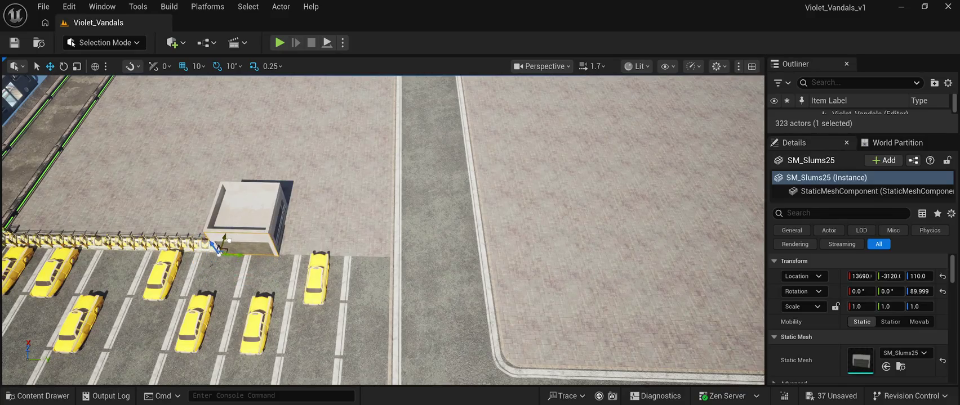
{"action": "scroll", "coordinate": [219, 250], "scroll_direction": "up", "scroll_amount": 10}
{"action": "scroll", "coordinate": [219, 250], "scroll_direction": "down", "scroll_amount": 10}
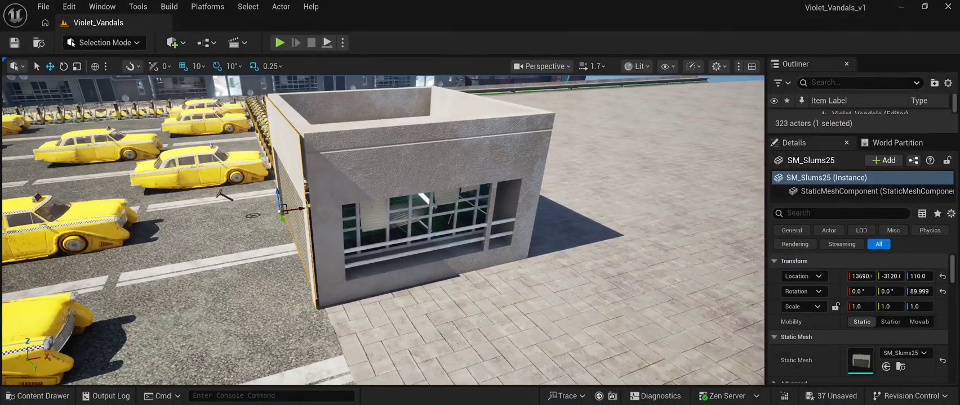
{"action": "left_click_drag", "start_coordinate": [224, 196], "coordinate": [225, 195]}
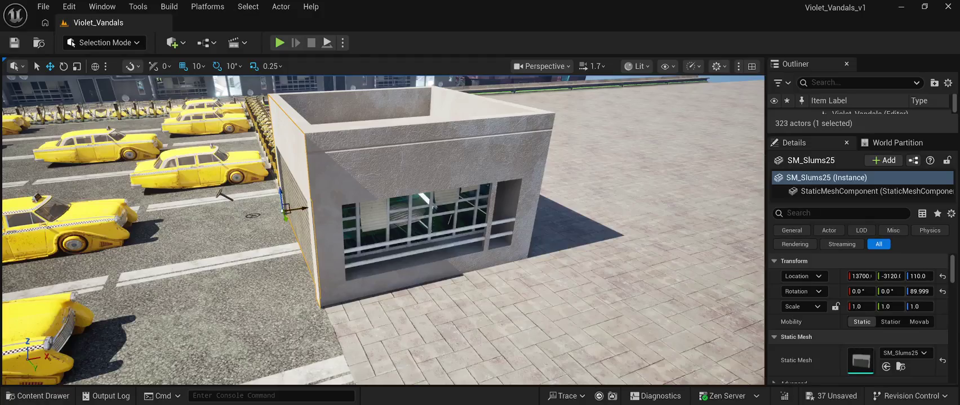
{"action": "left_click_drag", "start_coordinate": [383, 231], "coordinate": [552, 219]}
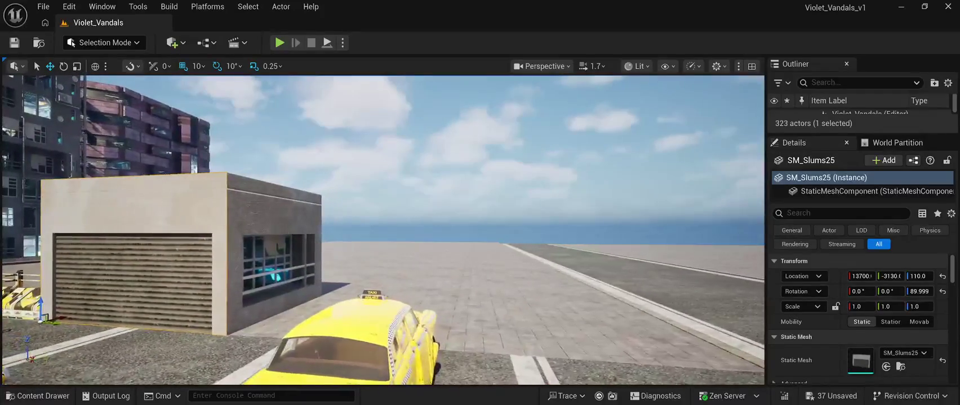
{"action": "left_click", "coordinate": [552, 169]}
{"action": "left_click_drag", "start_coordinate": [551, 169], "coordinate": [524, 169]}
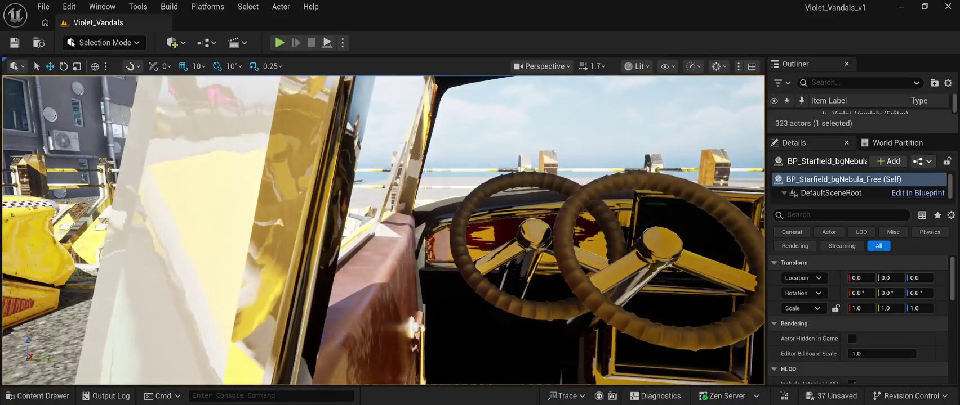
Delete steering wheels SM_CR03_SW7 and SM_CR03_SW6, then bring up the CyberPunkMegapack Meshes assets
{"action": "left_click", "coordinate": [664, 243]}
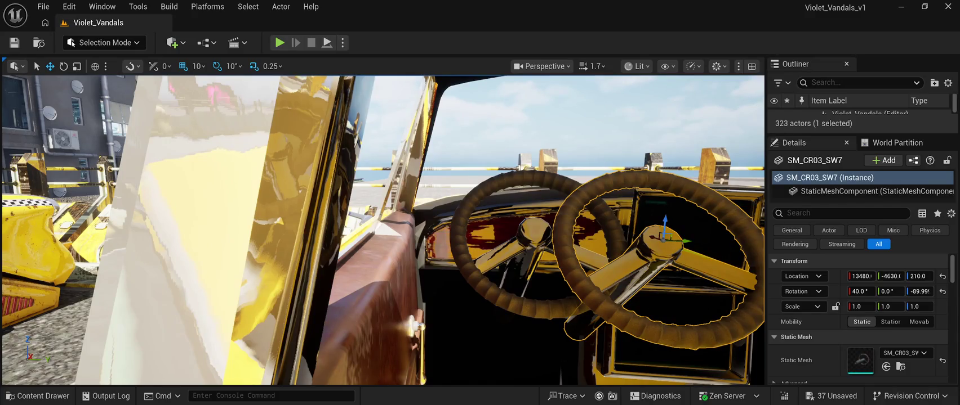
{"action": "key", "text": "Delete"}
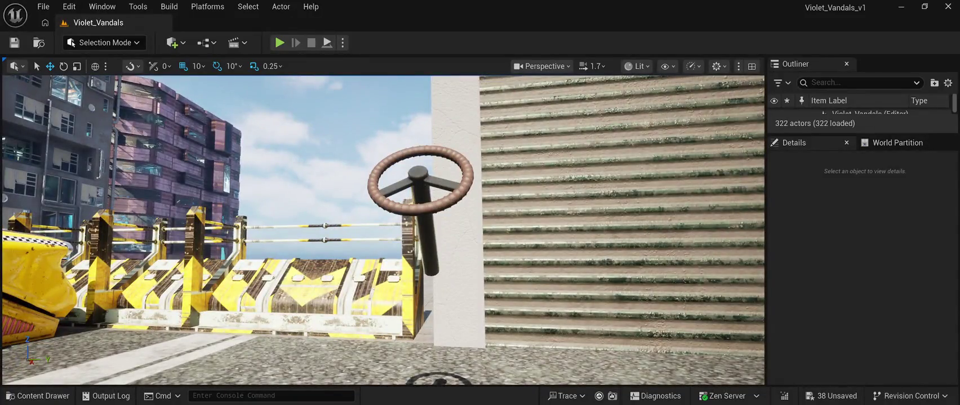
{"action": "left_click", "coordinate": [419, 174]}
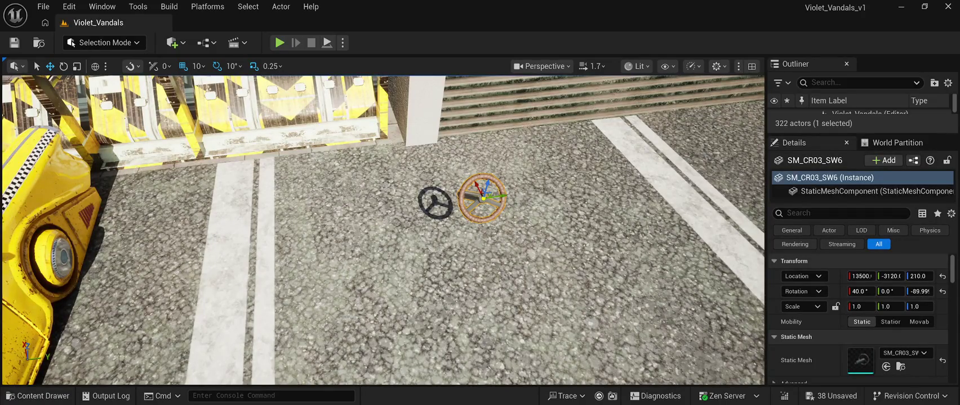
{"action": "key", "text": "Delete"}
{"action": "key", "text": "w"}
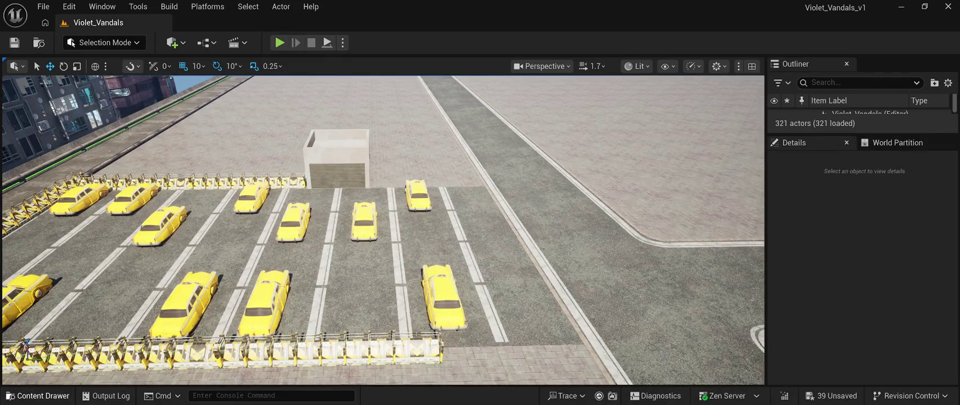
{"action": "key", "text": "ctrl+space"}
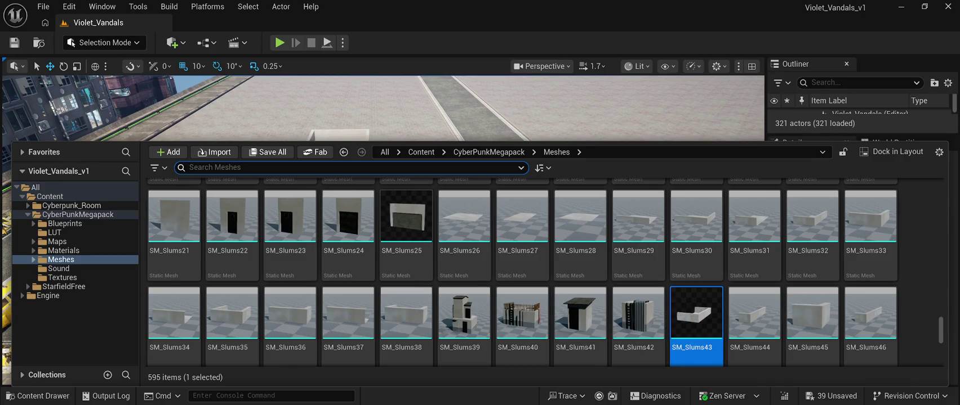
{"action": "scroll", "coordinate": [521, 272], "scroll_direction": "down", "scroll_amount": 2}
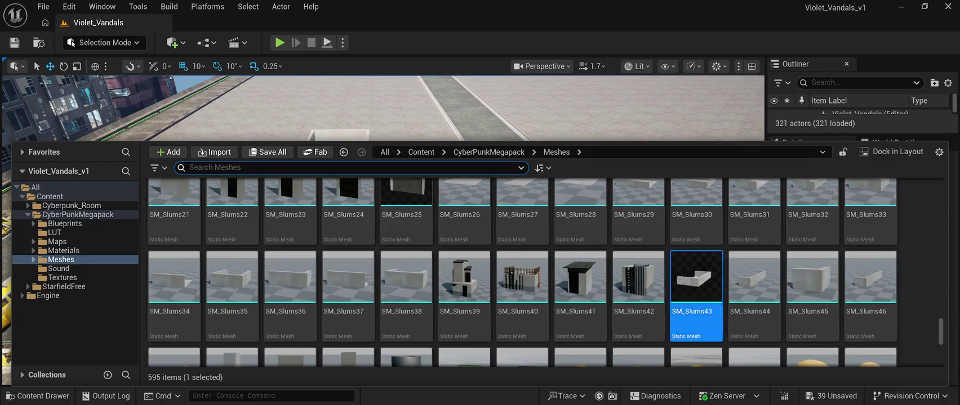
{"action": "scroll", "coordinate": [638, 281], "scroll_direction": "up", "scroll_amount": 4}
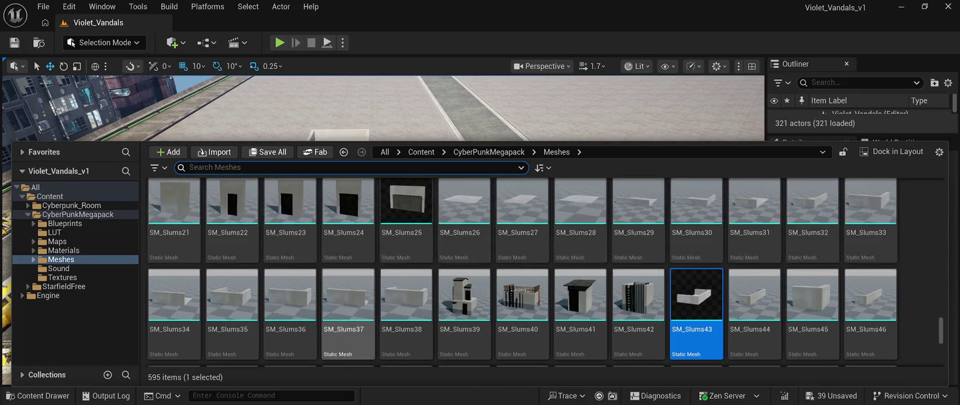
{"action": "scroll", "coordinate": [732, 281], "scroll_direction": "up", "scroll_amount": 8}
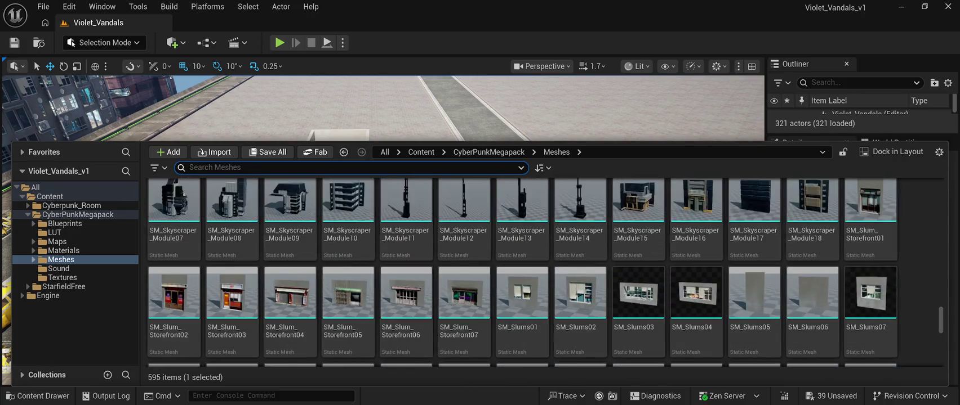
{"action": "scroll", "coordinate": [580, 327], "scroll_direction": "up", "scroll_amount": 8}
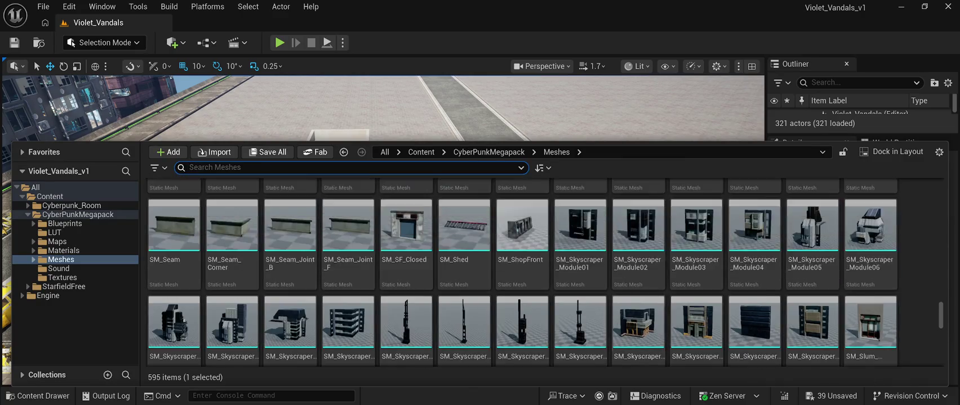
{"action": "scroll", "coordinate": [580, 326], "scroll_direction": "up", "scroll_amount": 2}
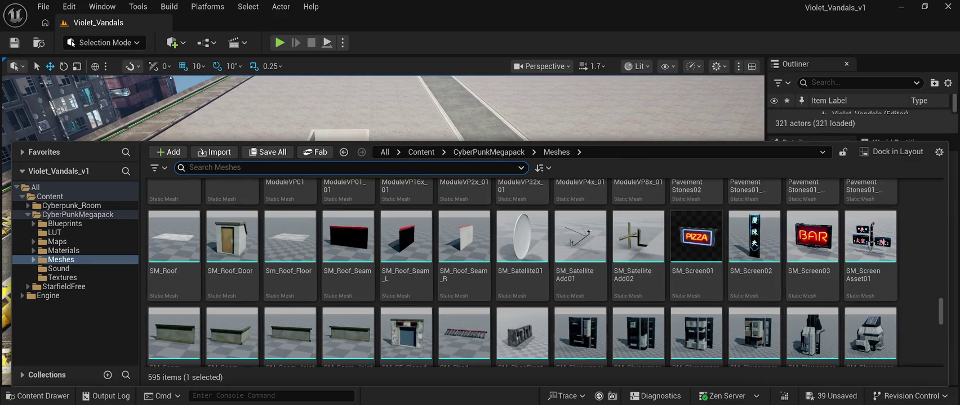
{"action": "scroll", "coordinate": [521, 270], "scroll_direction": "up", "scroll_amount": 5}
{"action": "scroll", "coordinate": [521, 270], "scroll_direction": "down", "scroll_amount": 4}
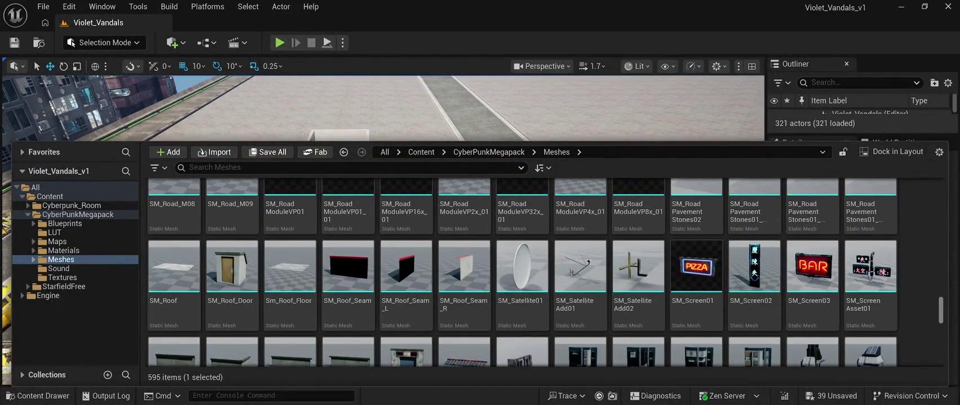
{"action": "scroll", "coordinate": [522, 272], "scroll_direction": "down", "scroll_amount": 3}
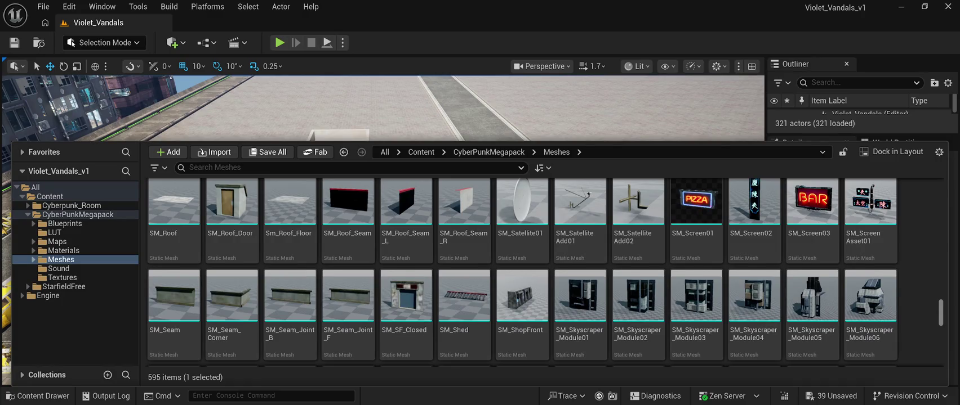
{"action": "scroll", "coordinate": [521, 272], "scroll_direction": "up", "scroll_amount": 10}
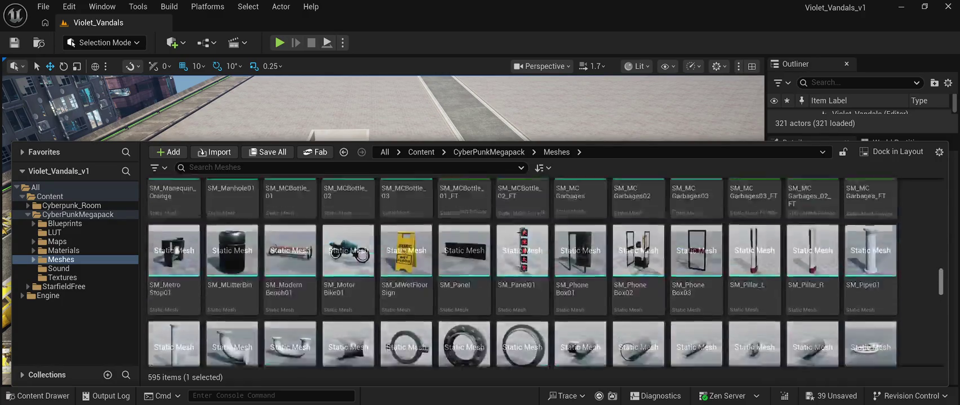
{"action": "scroll", "coordinate": [521, 272], "scroll_direction": "up", "scroll_amount": 3}
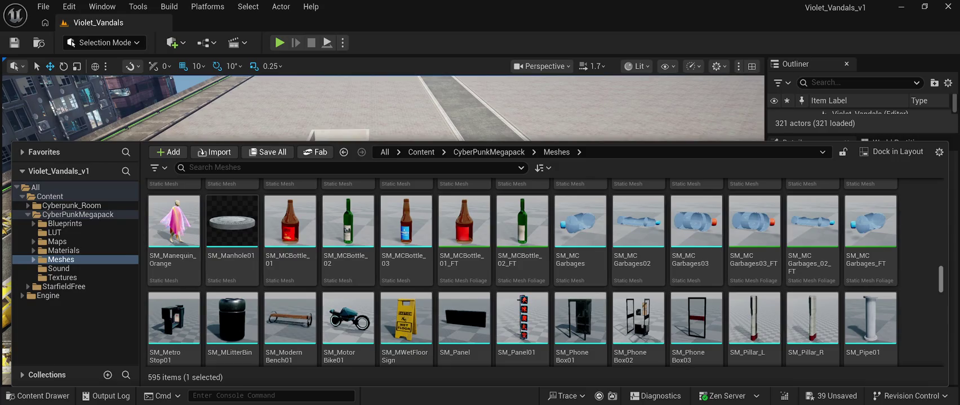
{"action": "scroll", "coordinate": [521, 272], "scroll_direction": "up", "scroll_amount": 1}
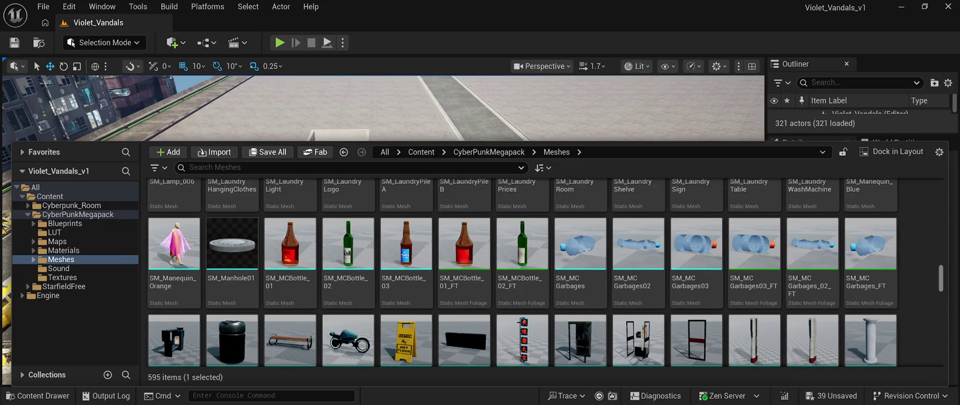
{"action": "scroll", "coordinate": [521, 272], "scroll_direction": "down", "scroll_amount": 1}
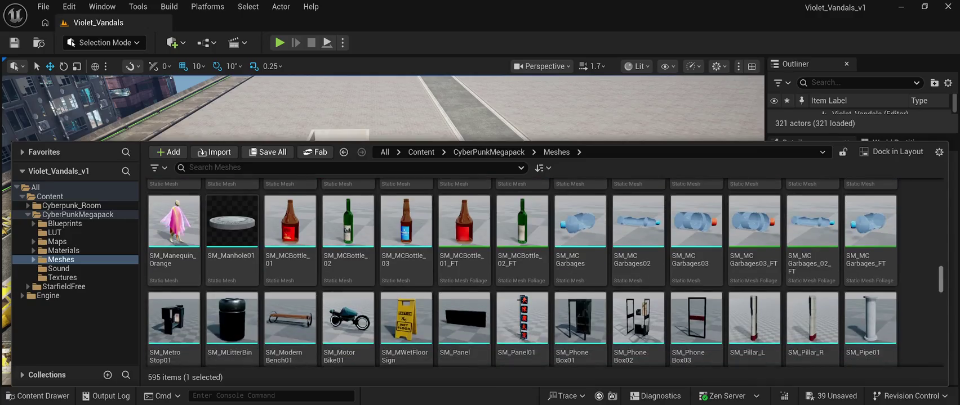
{"action": "scroll", "coordinate": [521, 272], "scroll_direction": "up", "scroll_amount": 4}
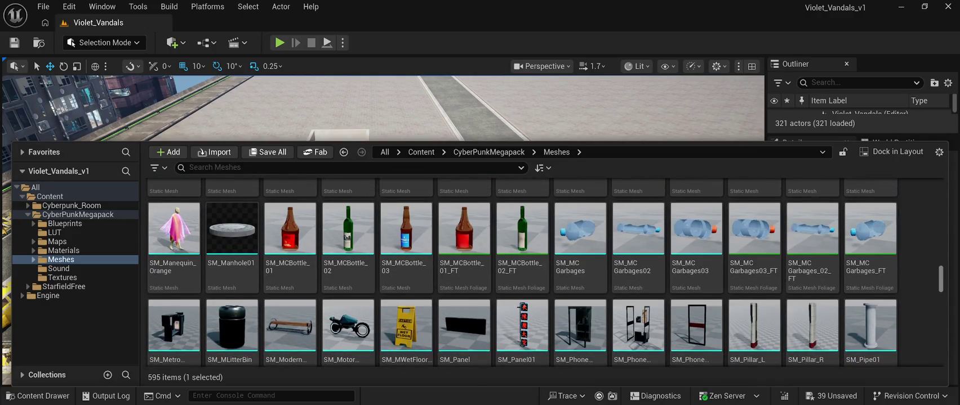
{"action": "scroll", "coordinate": [520, 273], "scroll_direction": "up", "scroll_amount": 2}
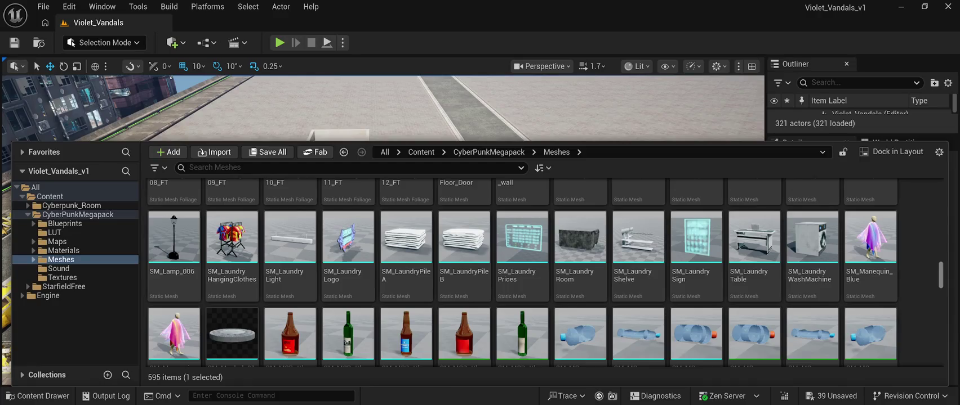
{"action": "scroll", "coordinate": [521, 272], "scroll_direction": "up", "scroll_amount": 2}
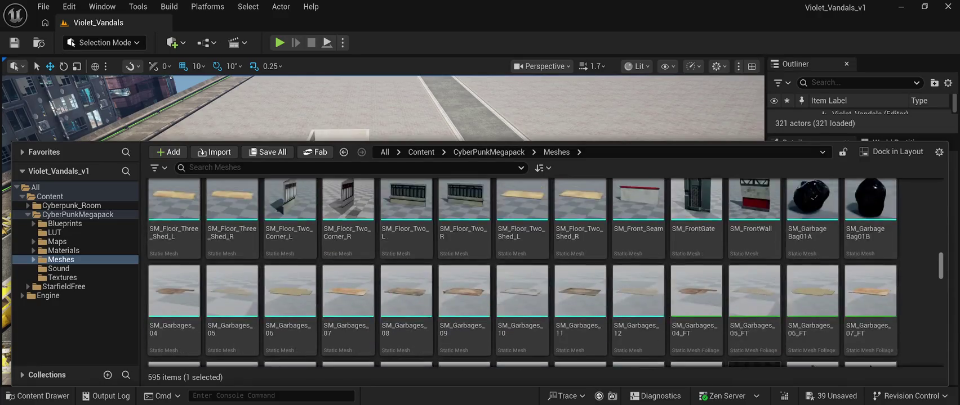
{"action": "scroll", "coordinate": [522, 272], "scroll_direction": "down", "scroll_amount": 9}
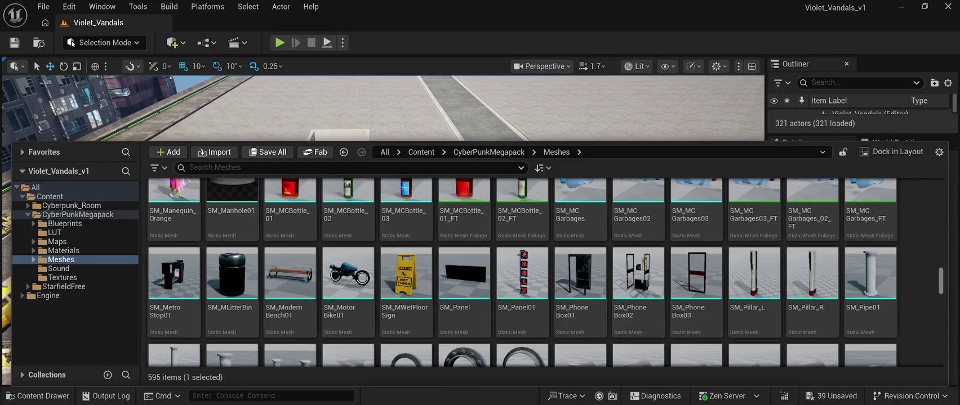
{"action": "scroll", "coordinate": [521, 272], "scroll_direction": "up", "scroll_amount": 9}
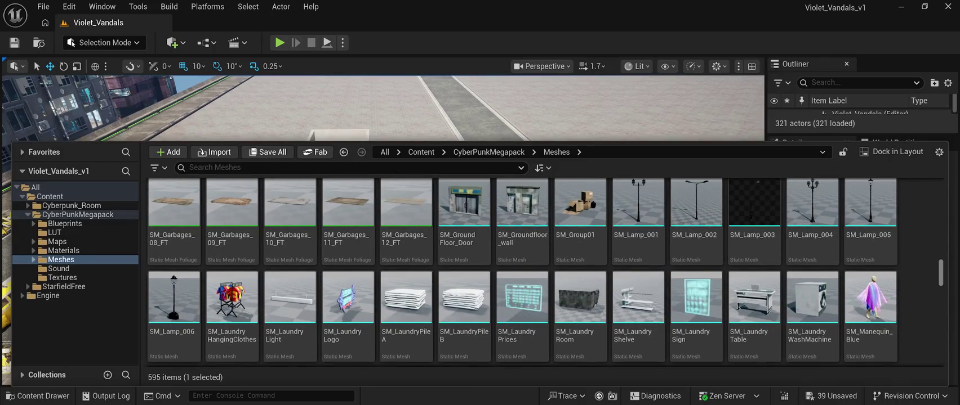
{"action": "scroll", "coordinate": [521, 272], "scroll_direction": "up", "scroll_amount": 10}
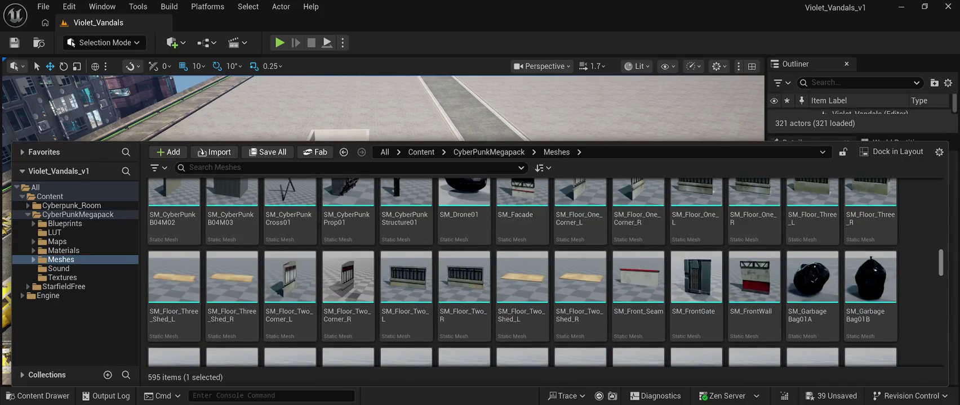
{"action": "scroll", "coordinate": [521, 272], "scroll_direction": "up", "scroll_amount": 4}
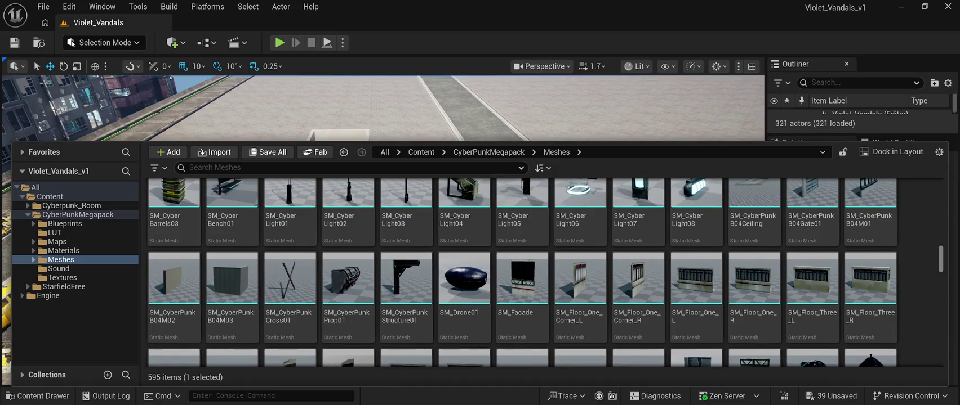
{"action": "scroll", "coordinate": [522, 272], "scroll_direction": "up", "scroll_amount": 3}
{"action": "scroll", "coordinate": [521, 272], "scroll_direction": "up", "scroll_amount": 3}
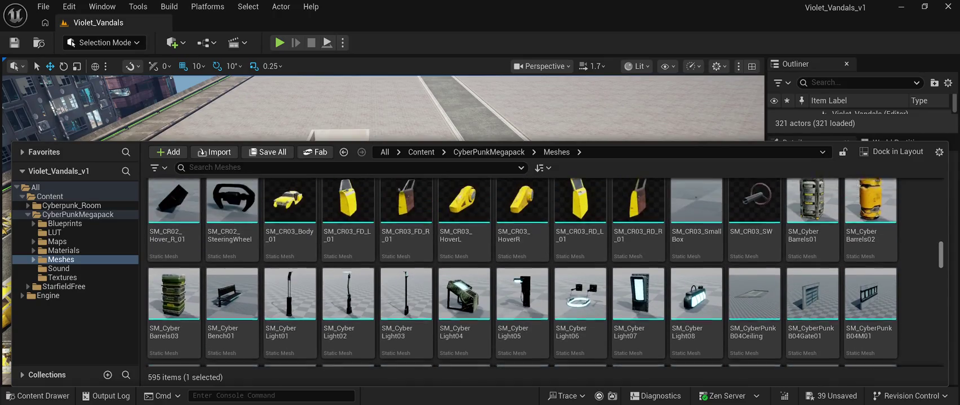
{"action": "scroll", "coordinate": [696, 281], "scroll_direction": "down", "scroll_amount": 2}
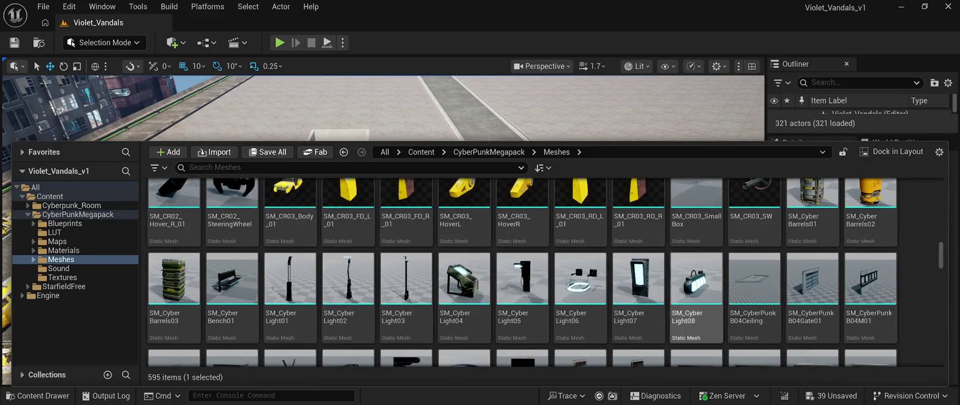
Place an SM_CyberLight07 light by the booth and rotate it 90 degrees on Z
{"action": "left_click_drag", "start_coordinate": [638, 279], "coordinate": [471, 212]}
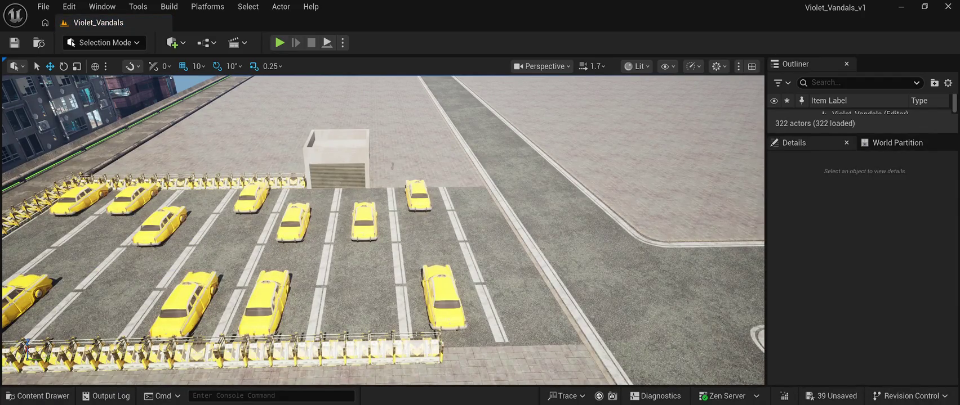
{"action": "left_click", "coordinate": [392, 166]}
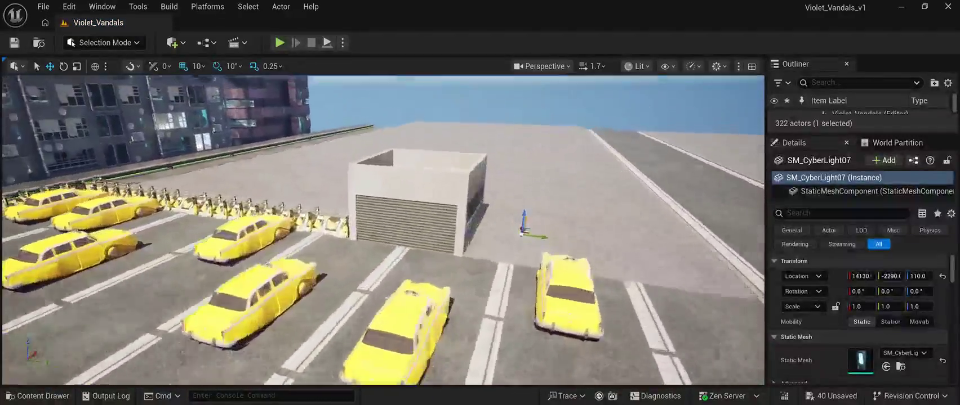
{"action": "key", "text": "f"}
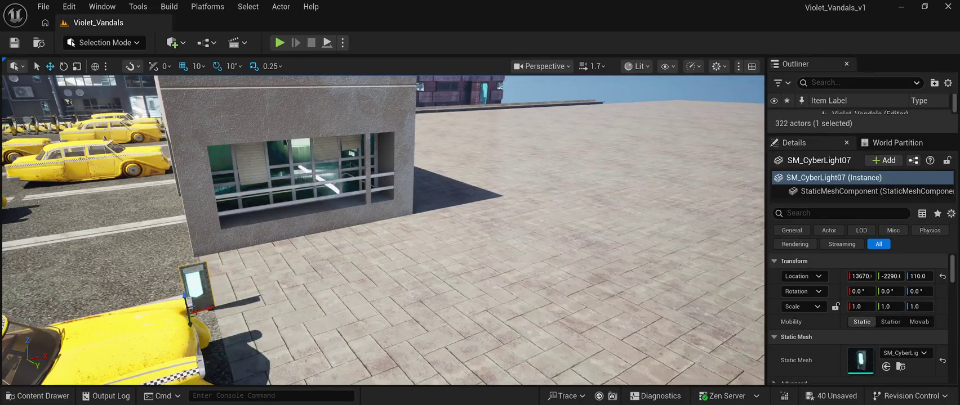
{"action": "left_click_drag", "start_coordinate": [205, 244], "coordinate": [214, 211]}
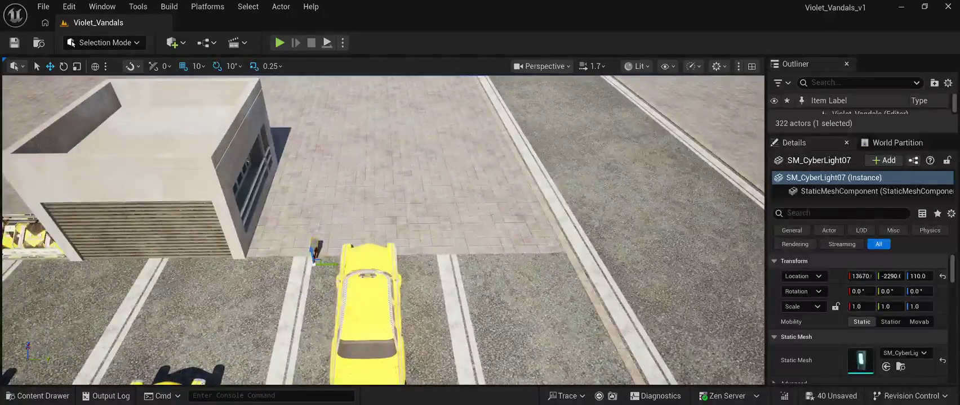
{"action": "key", "text": "e"}
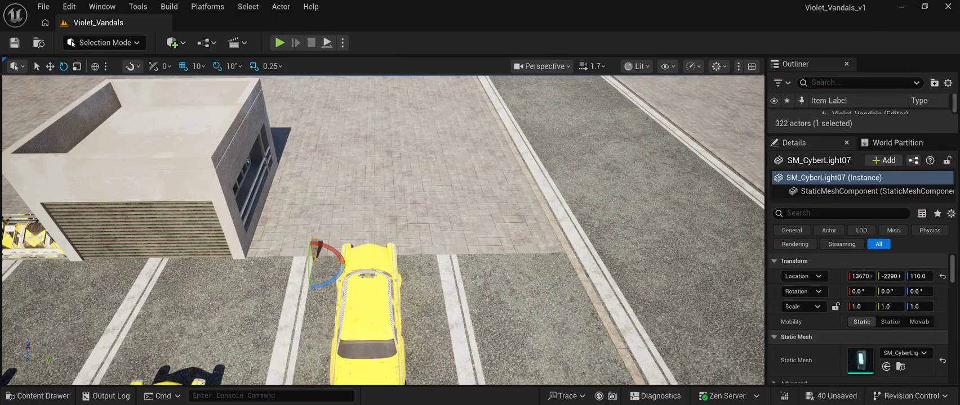
{"action": "left_click_drag", "start_coordinate": [332, 277], "coordinate": [356, 268]}
Raise the light up the booth wall to about Z 400 above the shutter
{"action": "key", "text": "w"}
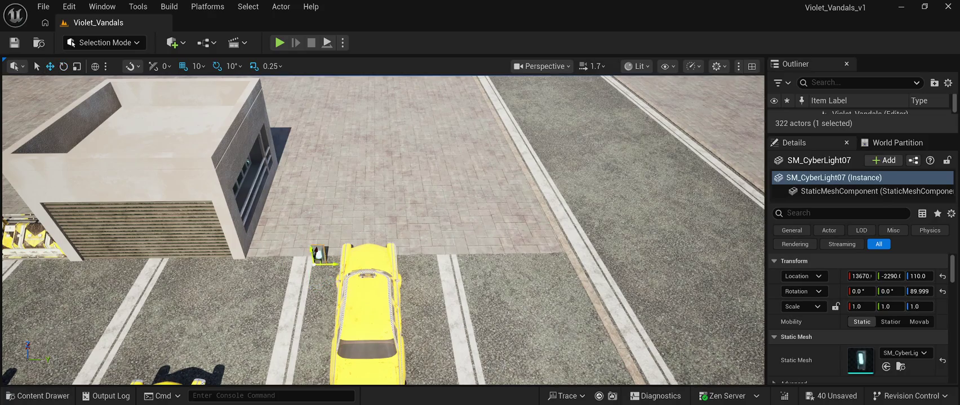
{"action": "mouse_move", "coordinate": [318, 251]}
{"action": "left_mouse_down"}
{"action": "mouse_move", "coordinate": [307, 207]}
{"action": "mouse_move", "coordinate": [123, 210]}
{"action": "left_mouse_up"}
{"action": "key", "text": "f"}
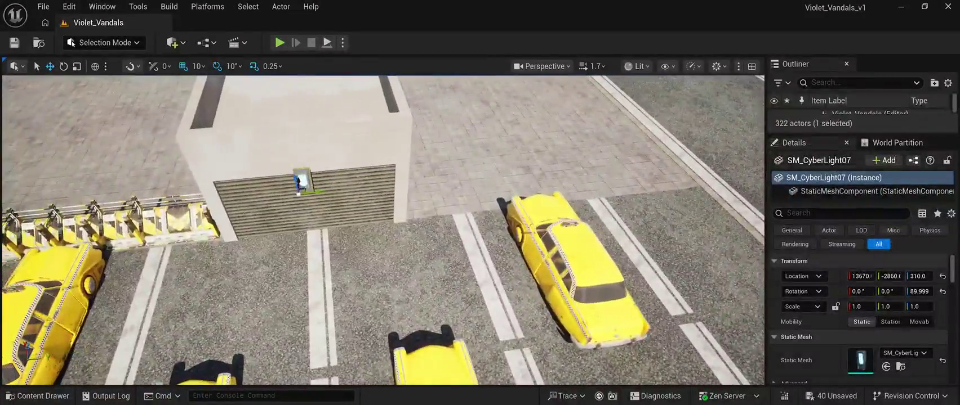
{"action": "left_click_drag", "start_coordinate": [299, 194], "coordinate": [299, 169]}
{"action": "scroll", "coordinate": [383, 231], "scroll_direction": "up", "scroll_amount": 10}
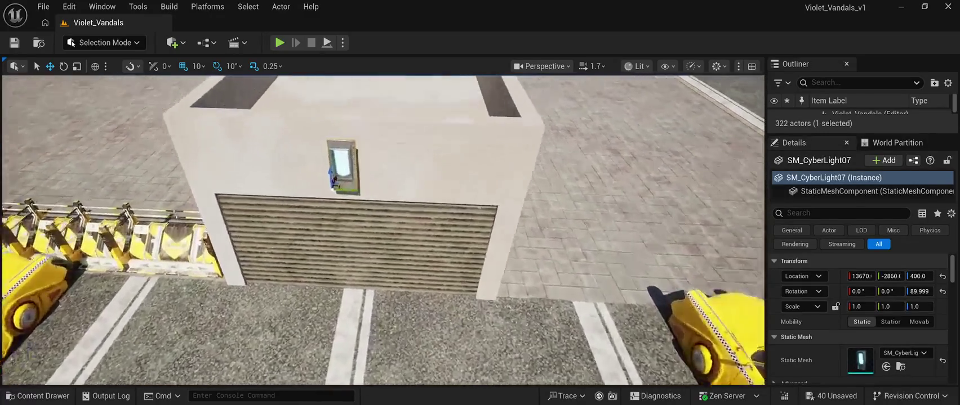
{"action": "scroll", "coordinate": [383, 231], "scroll_direction": "down", "scroll_amount": 5}
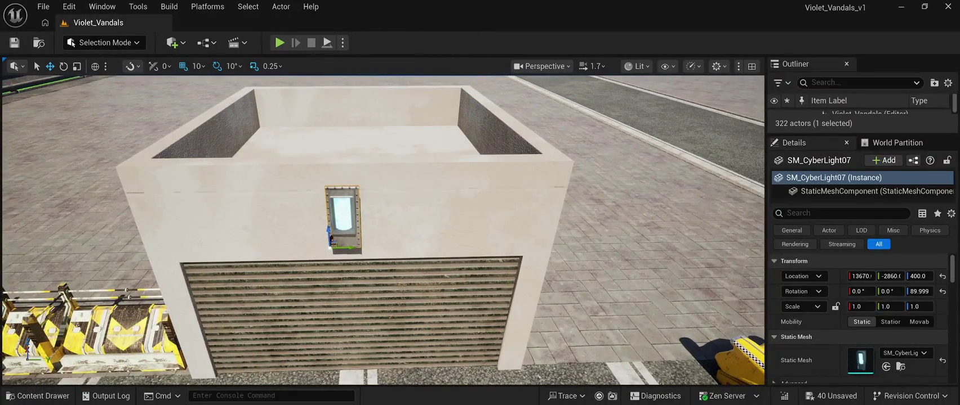
{"action": "left_click", "coordinate": [428, 214]}
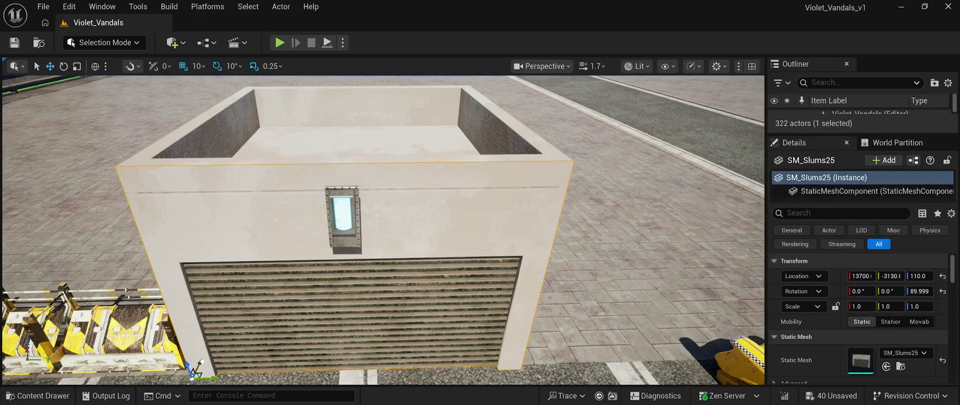
Nudge the SM_Slums25 garage block 10 units along X
{"action": "key", "text": "Right"}
{"action": "scroll", "coordinate": [383, 231], "scroll_direction": "down", "scroll_amount": 5}
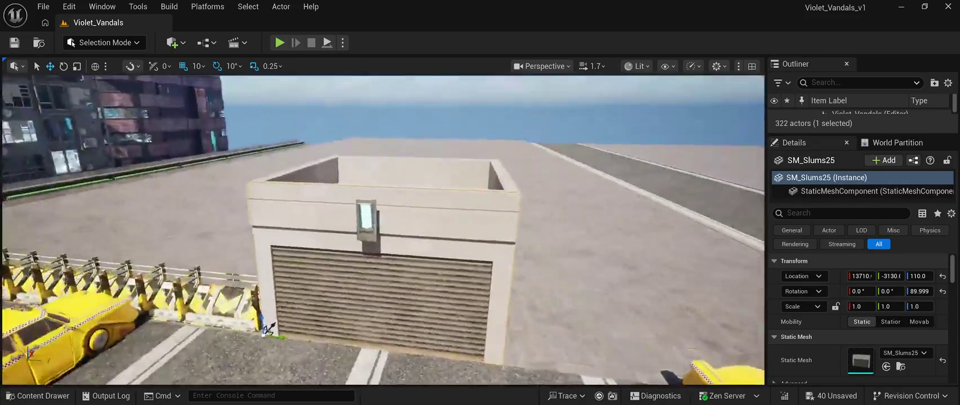
{"action": "left_click_drag", "start_coordinate": [383, 231], "coordinate": [214, 234]}
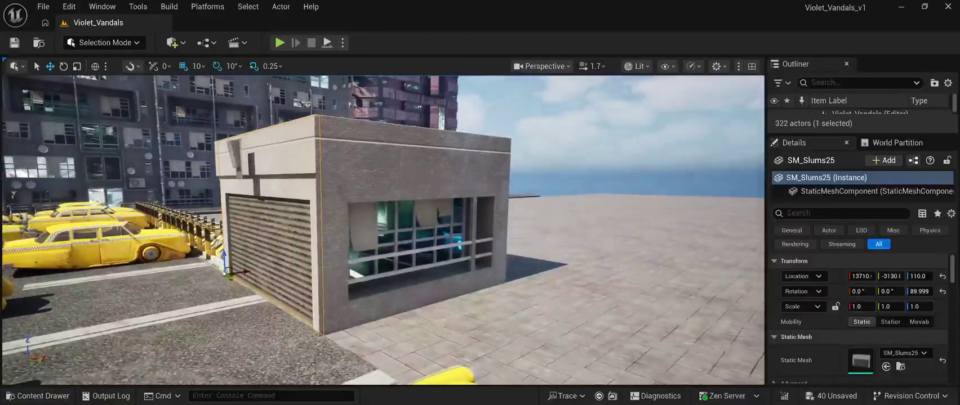
{"action": "left_click", "coordinate": [417, 169]}
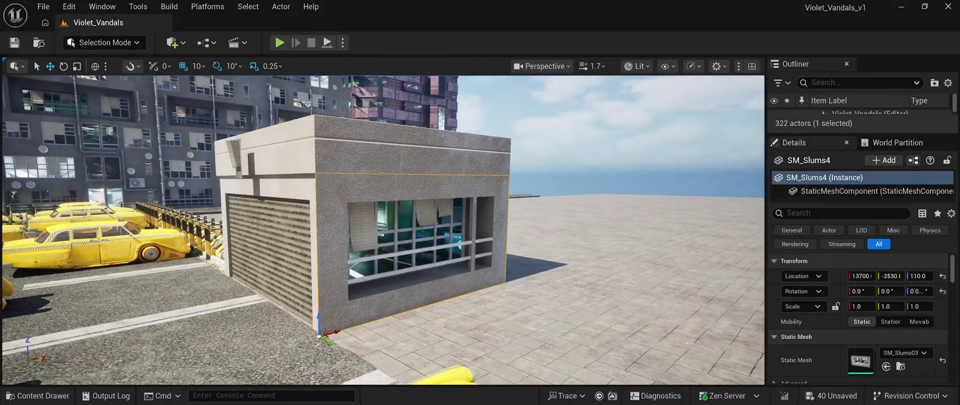
{"action": "left_click", "coordinate": [265, 254]}
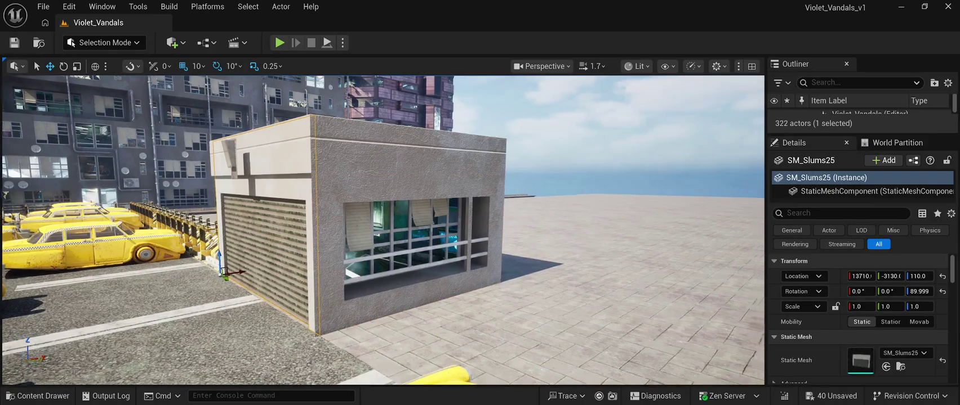
{"action": "left_click_drag", "start_coordinate": [265, 253], "coordinate": [338, 242]}
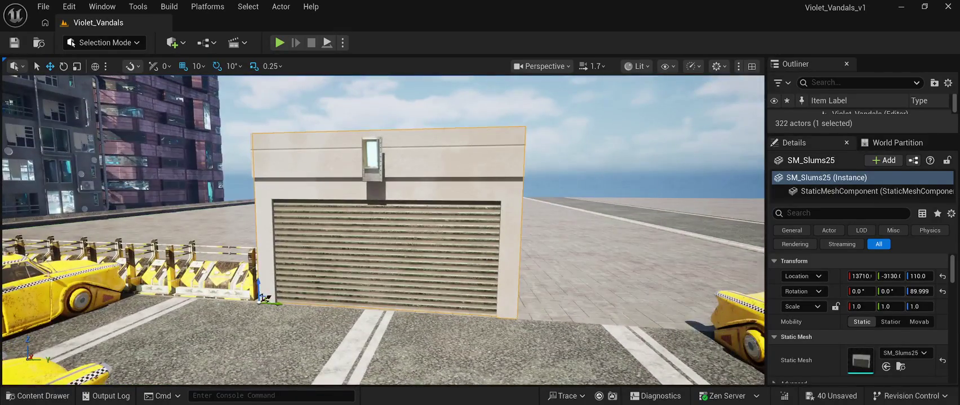
Reposition the wall lamp to about Z 416 and X 13700 above the door, then save
{"action": "left_click", "coordinate": [372, 154]}
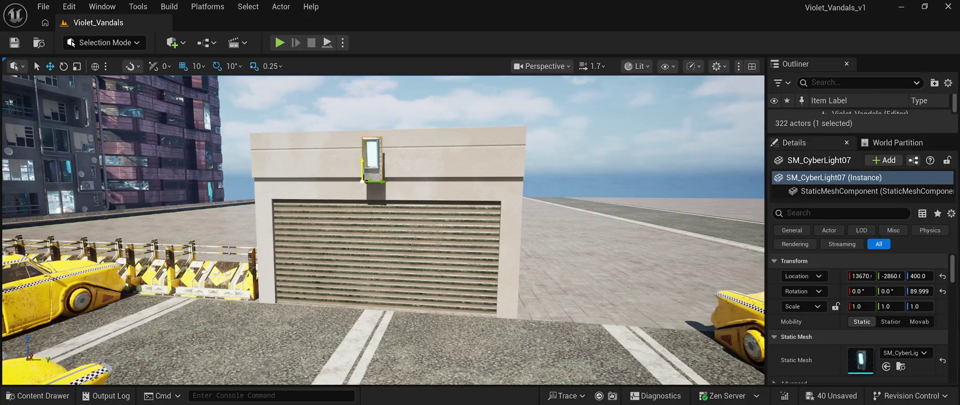
{"action": "left_click_drag", "start_coordinate": [363, 169], "coordinate": [363, 163]}
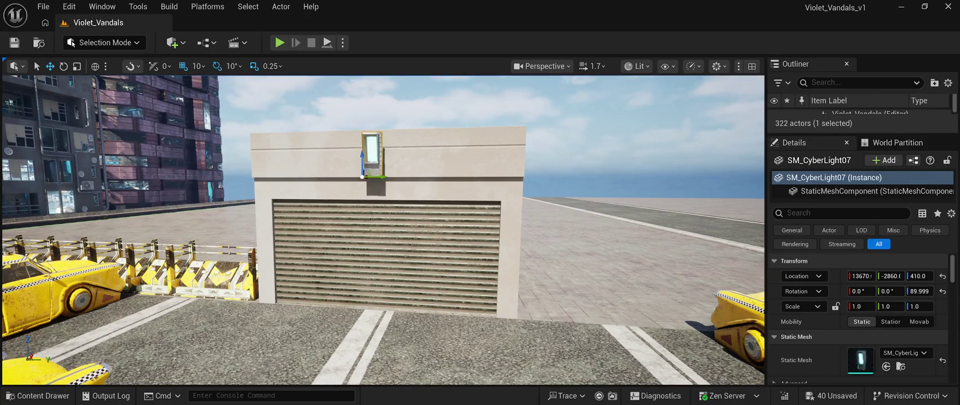
{"action": "left_click_drag", "start_coordinate": [383, 231], "coordinate": [434, 231]}
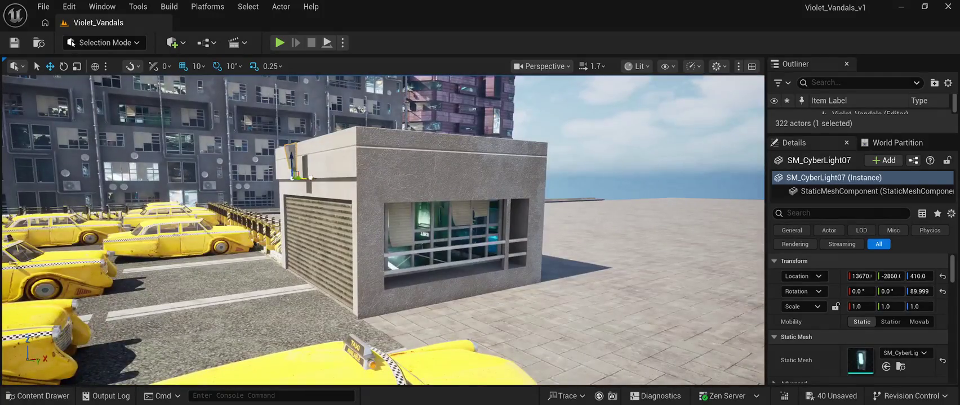
{"action": "left_click_drag", "start_coordinate": [311, 178], "coordinate": [320, 178]}
{"action": "key", "text": "f"}
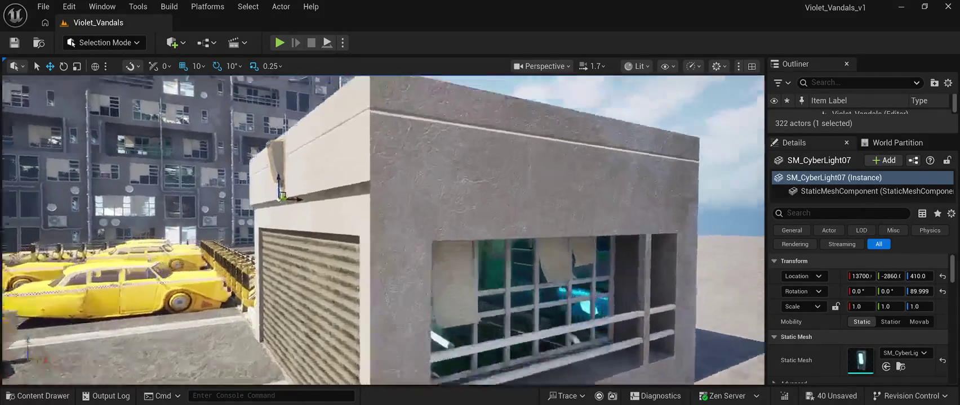
{"action": "scroll", "coordinate": [383, 231], "scroll_direction": "down", "scroll_amount": 5}
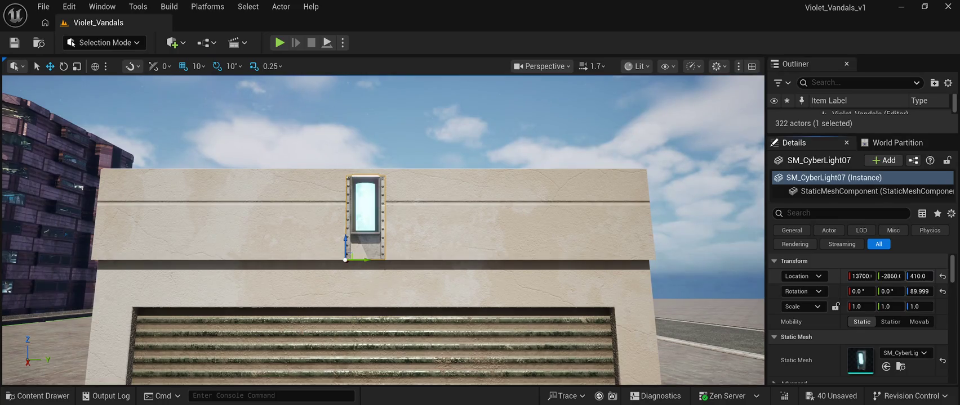
{"action": "left_click_drag", "start_coordinate": [918, 276], "coordinate": [929, 276]}
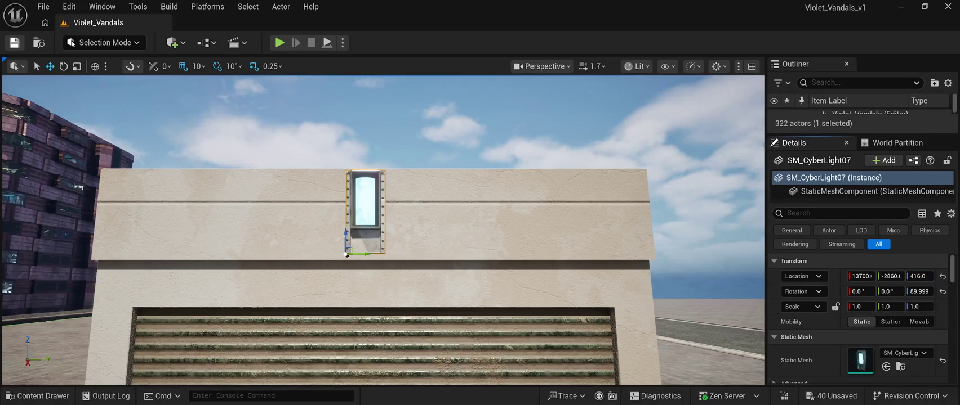
{"action": "left_click", "coordinate": [14, 43]}
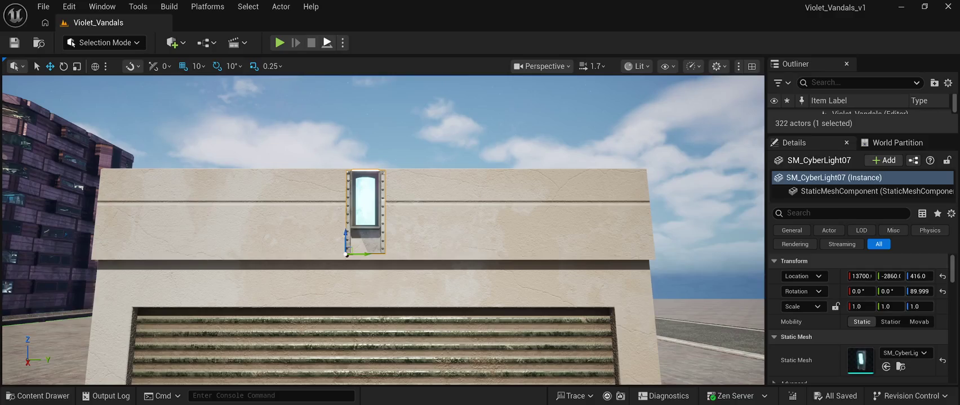
{"action": "key", "text": "alt+p"}
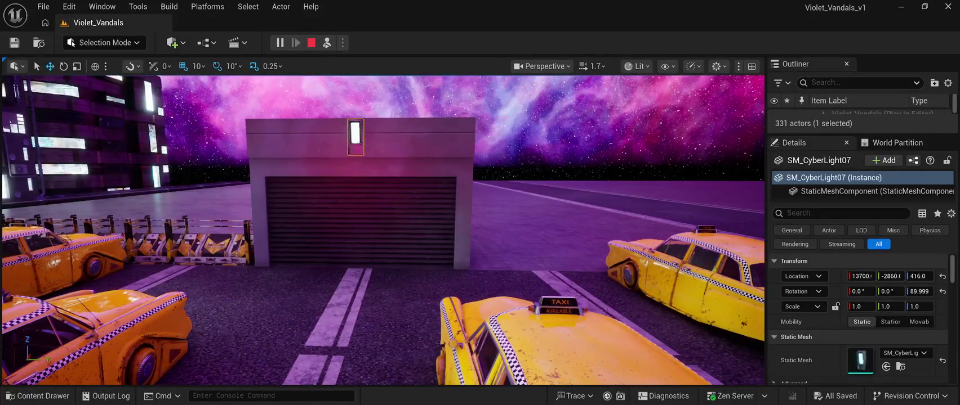
{"action": "key", "text": "Escape"}
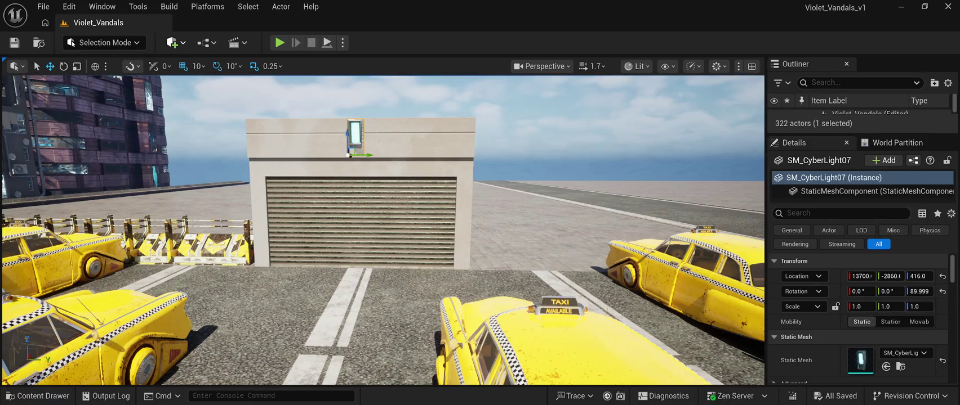
Place a point light near the garage and raise it up the wall toward the front
{"action": "left_click", "coordinate": [385, 225]}
{"action": "key", "text": "a"}
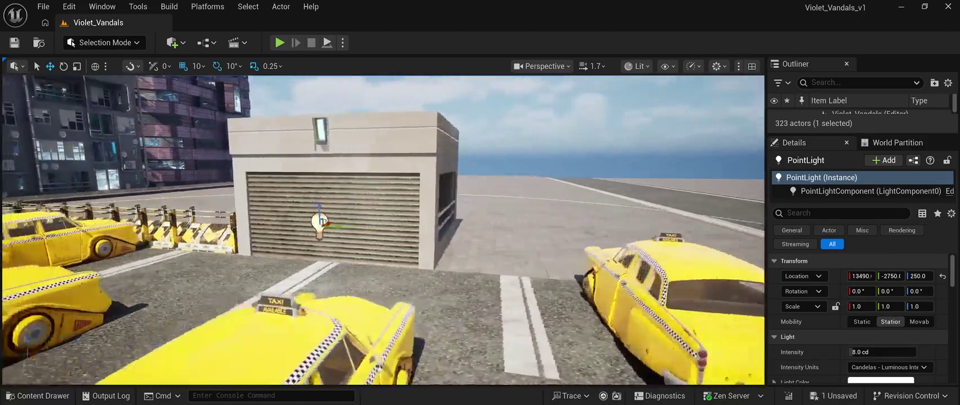
{"action": "left_click_drag", "start_coordinate": [475, 199], "coordinate": [475, 104]}
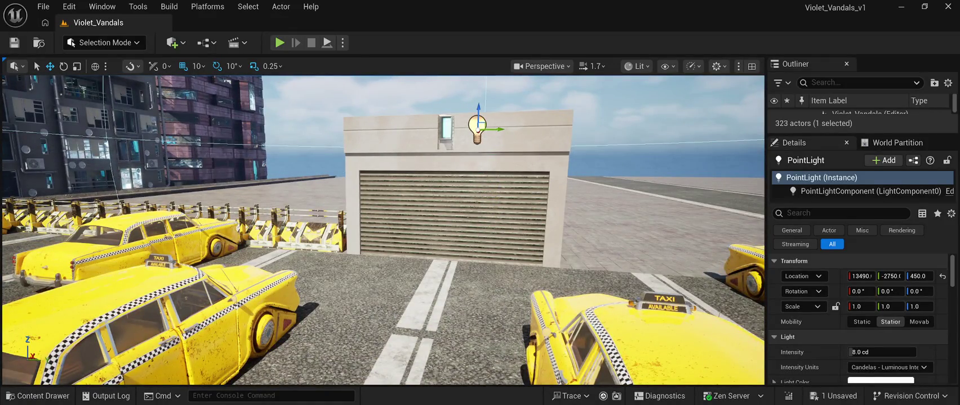
{"action": "mouse_move", "coordinate": [383, 225]}
{"action": "left_mouse_down"}
{"action": "mouse_move", "coordinate": [316, 225]}
{"action": "mouse_move", "coordinate": [341, 236]}
{"action": "left_mouse_up"}
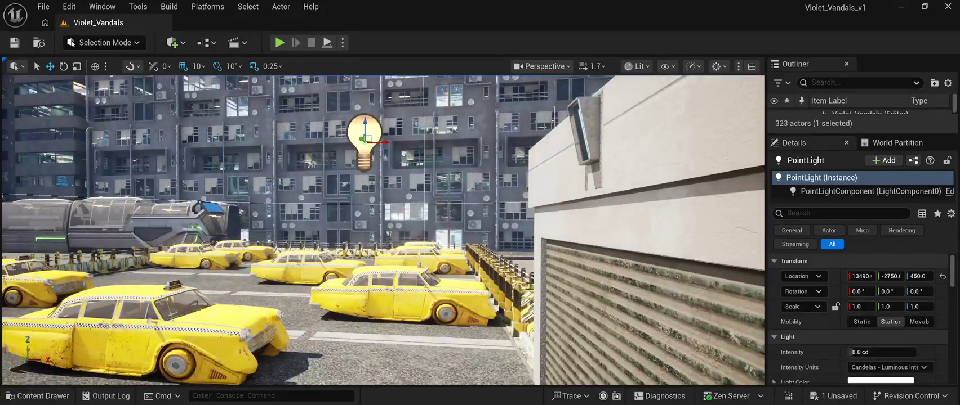
{"action": "left_click_drag", "start_coordinate": [384, 142], "coordinate": [619, 134]}
{"action": "left_click_drag", "start_coordinate": [383, 225], "coordinate": [482, 220]}
Align the point light with the wall lamp at about X 13687, Y -2839, Z 470
{"action": "mouse_move", "coordinate": [494, 126]}
{"action": "left_mouse_down"}
{"action": "mouse_move", "coordinate": [453, 128]}
{"action": "mouse_move", "coordinate": [430, 103]}
{"action": "left_mouse_up"}
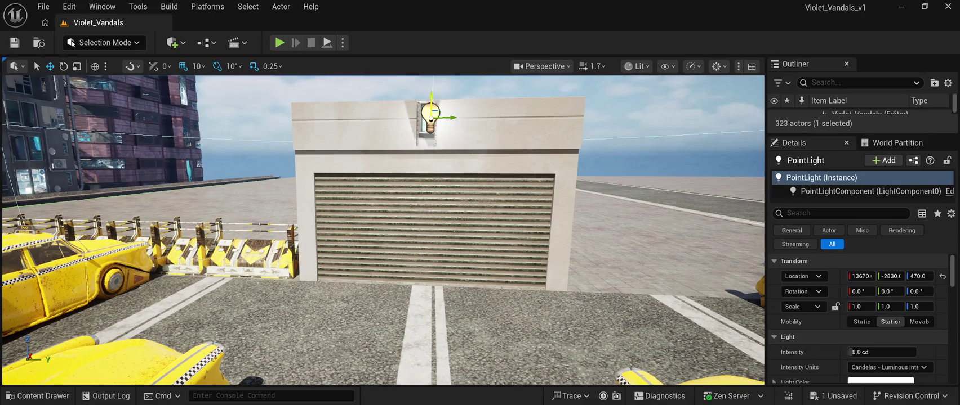
{"action": "left_click_drag", "start_coordinate": [394, 226], "coordinate": [394, 174]}
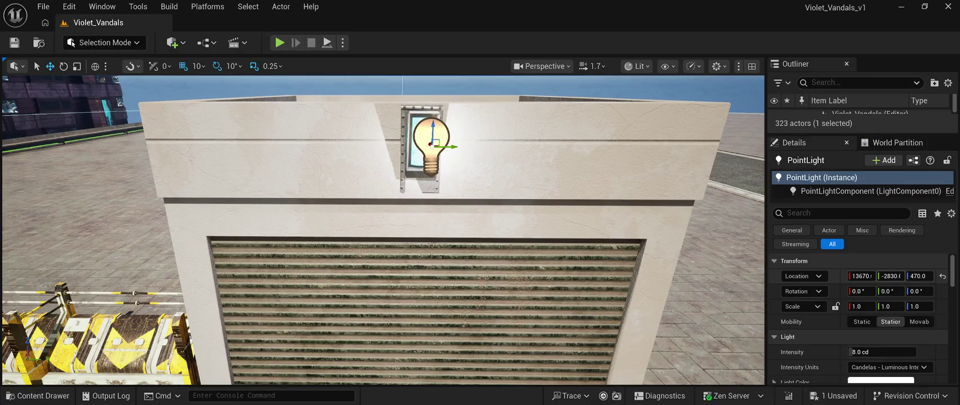
{"action": "left_click_drag", "start_coordinate": [890, 276], "coordinate": [886, 276]}
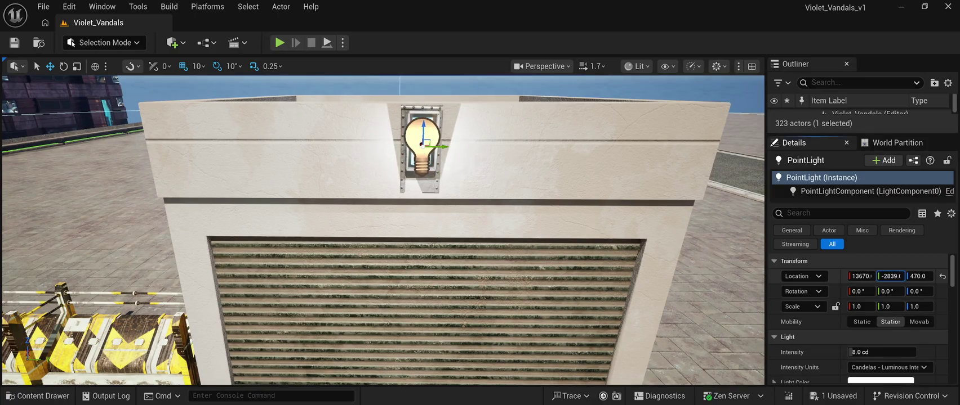
{"action": "left_click_drag", "start_coordinate": [394, 225], "coordinate": [293, 225]}
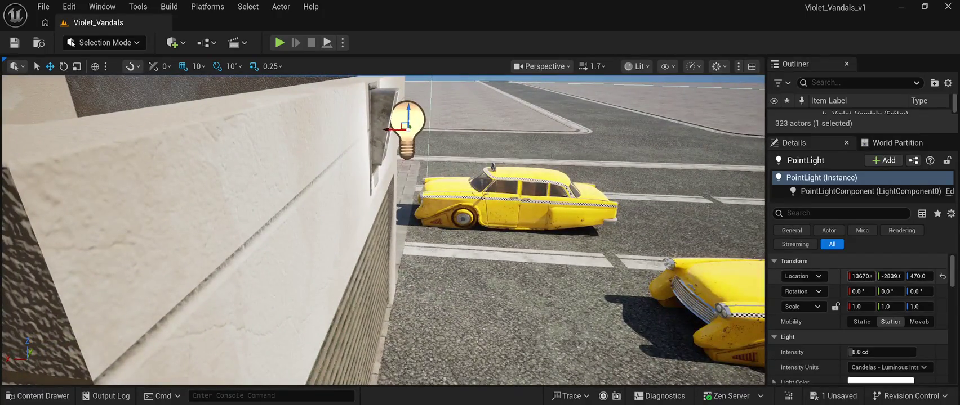
{"action": "left_click_drag", "start_coordinate": [861, 276], "coordinate": [872, 276]}
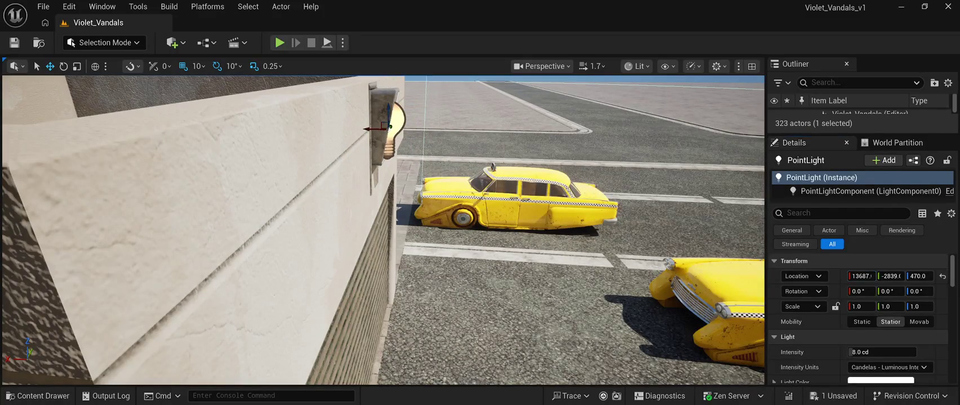
{"action": "key", "text": "f"}
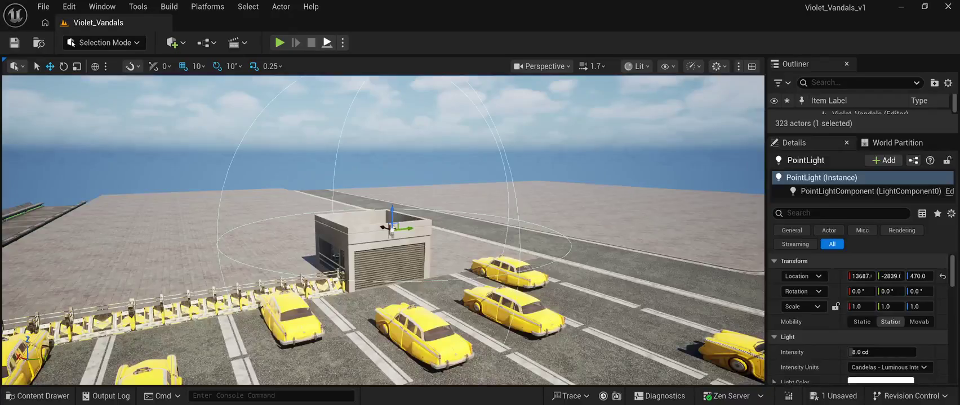
Play-test the lit garage, stop the session, and reopen the CyberPunkMegapack Meshes folder
{"action": "key", "text": "alt+p"}
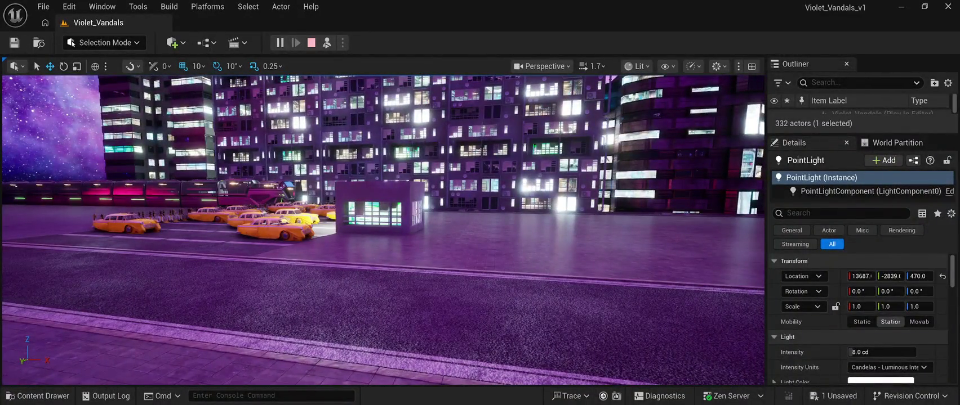
{"action": "key", "text": "Escape"}
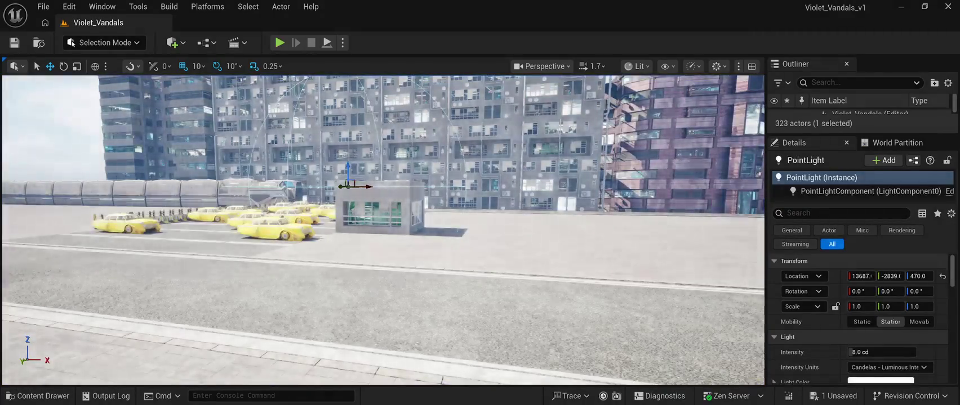
{"action": "left_click", "coordinate": [39, 396]}
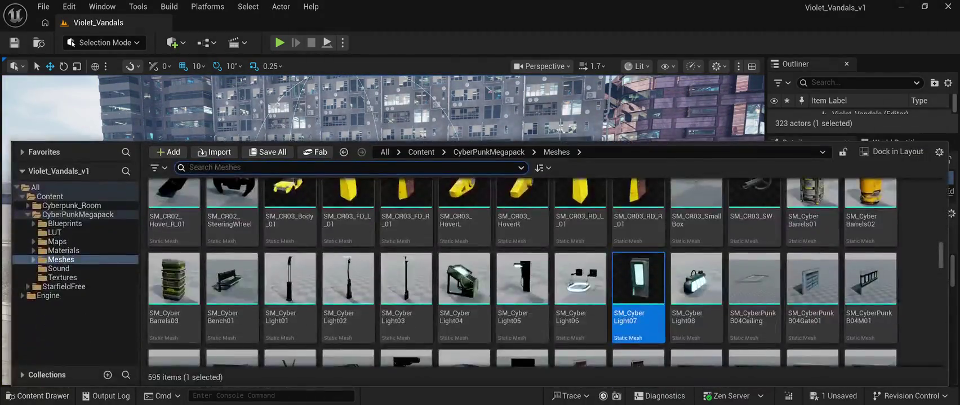
{"action": "scroll", "coordinate": [406, 295], "scroll_direction": "up", "scroll_amount": 2}
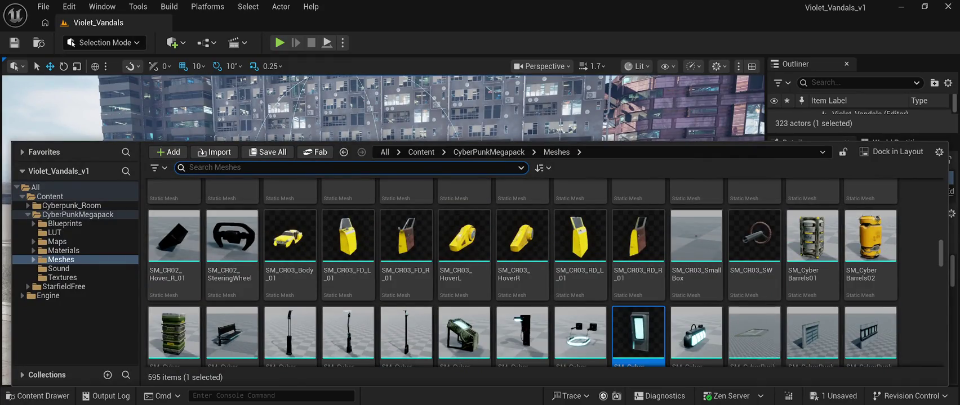
{"action": "scroll", "coordinate": [800, 270], "scroll_direction": "up", "scroll_amount": 1}
{"action": "scroll", "coordinate": [754, 281], "scroll_direction": "up", "scroll_amount": 3}
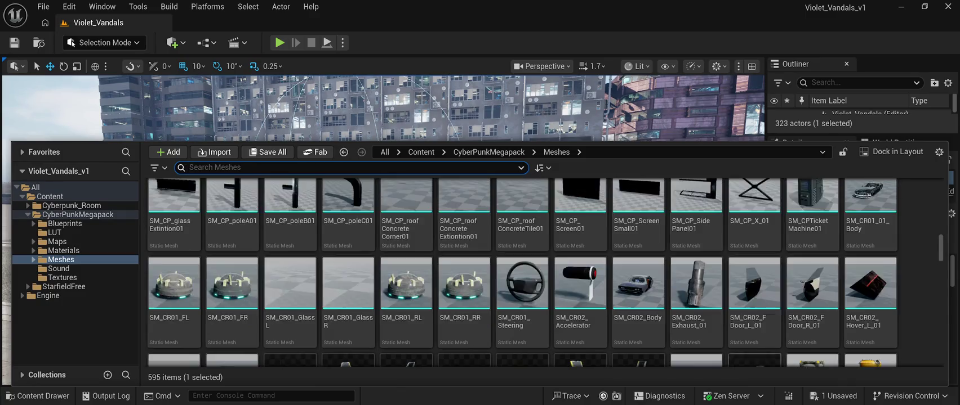
{"action": "scroll", "coordinate": [754, 282], "scroll_direction": "up", "scroll_amount": 3}
{"action": "scroll", "coordinate": [755, 282], "scroll_direction": "up", "scroll_amount": 3}
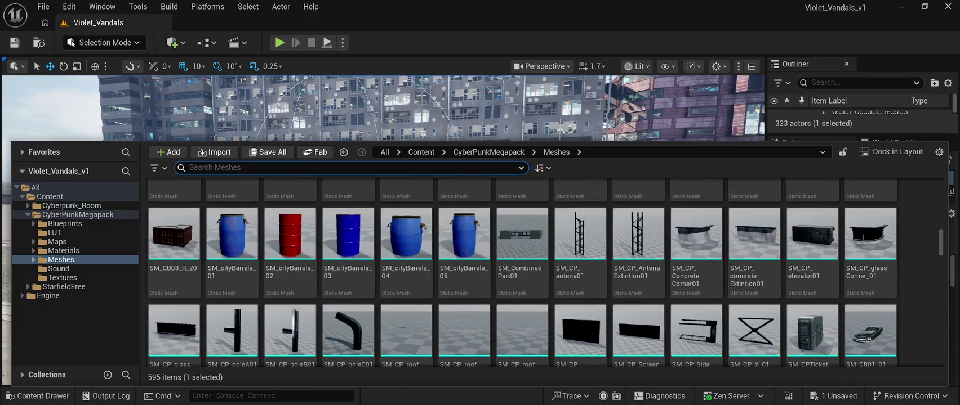
{"action": "scroll", "coordinate": [521, 272], "scroll_direction": "up", "scroll_amount": 2}
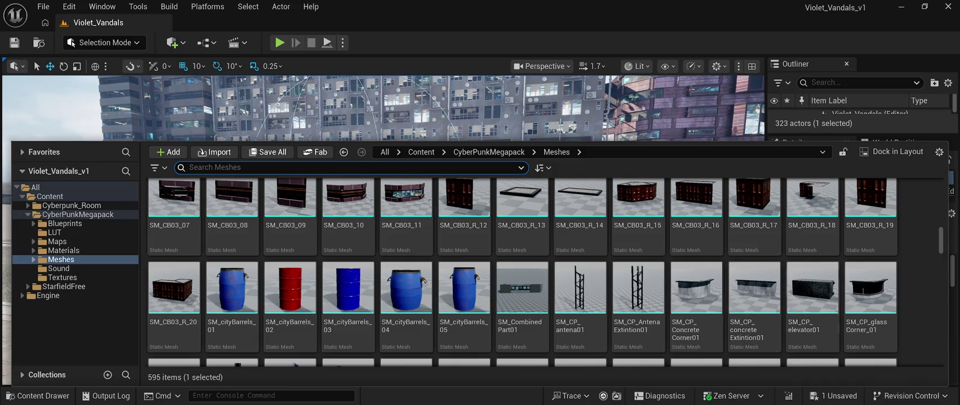
{"action": "scroll", "coordinate": [521, 272], "scroll_direction": "up", "scroll_amount": 1}
{"action": "scroll", "coordinate": [521, 272], "scroll_direction": "down", "scroll_amount": 2}
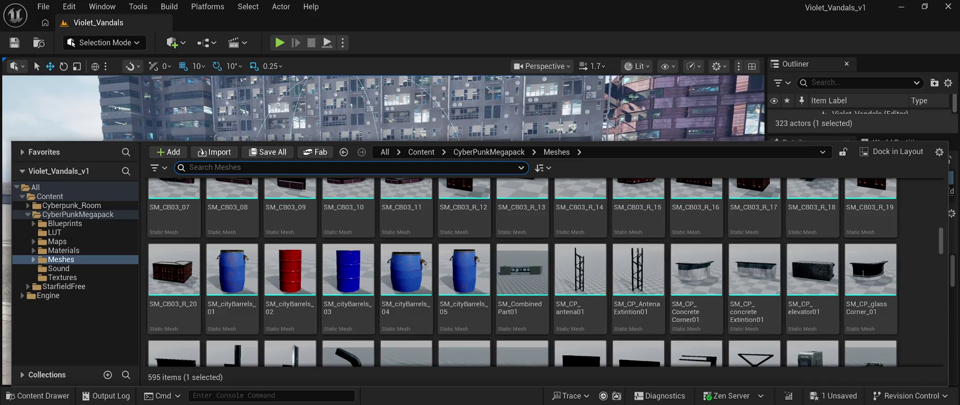
{"action": "scroll", "coordinate": [638, 282], "scroll_direction": "up", "scroll_amount": 5}
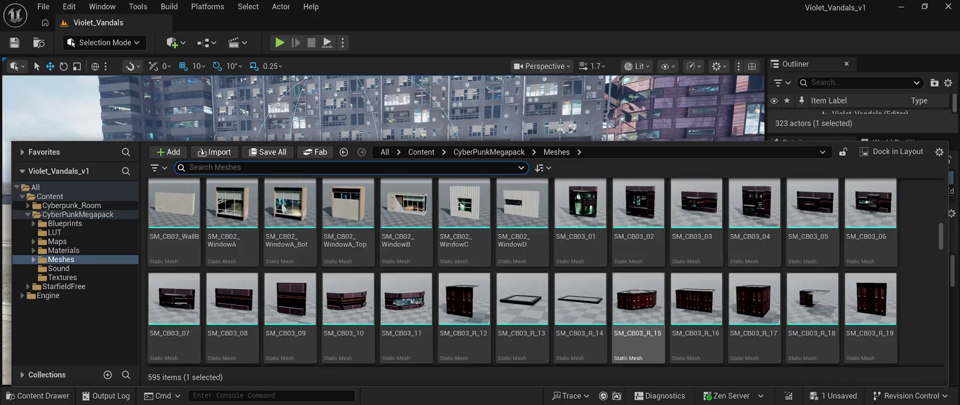
{"action": "scroll", "coordinate": [638, 326], "scroll_direction": "up", "scroll_amount": 5}
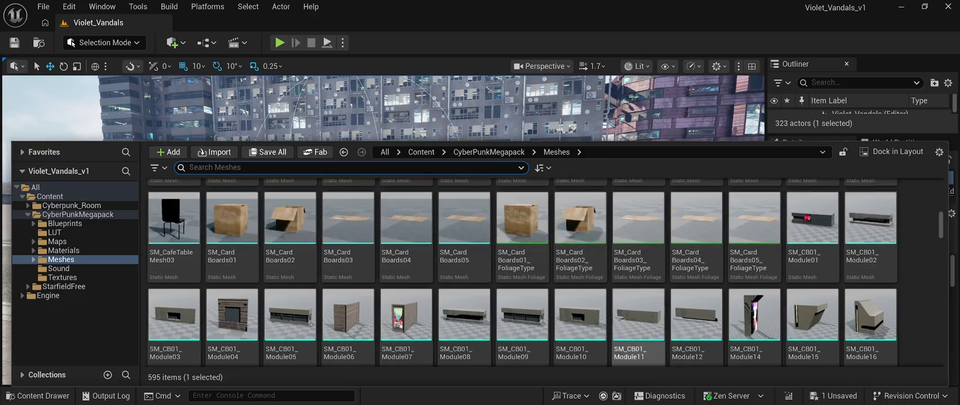
{"action": "scroll", "coordinate": [638, 315], "scroll_direction": "up", "scroll_amount": 2}
{"action": "scroll", "coordinate": [638, 316], "scroll_direction": "down", "scroll_amount": 3}
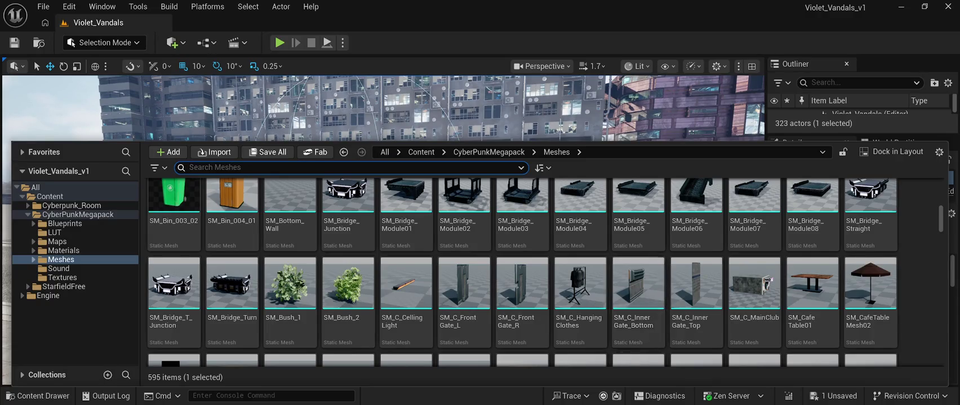
{"action": "scroll", "coordinate": [638, 304], "scroll_direction": "up", "scroll_amount": 3}
{"action": "scroll", "coordinate": [638, 306], "scroll_direction": "up", "scroll_amount": 5}
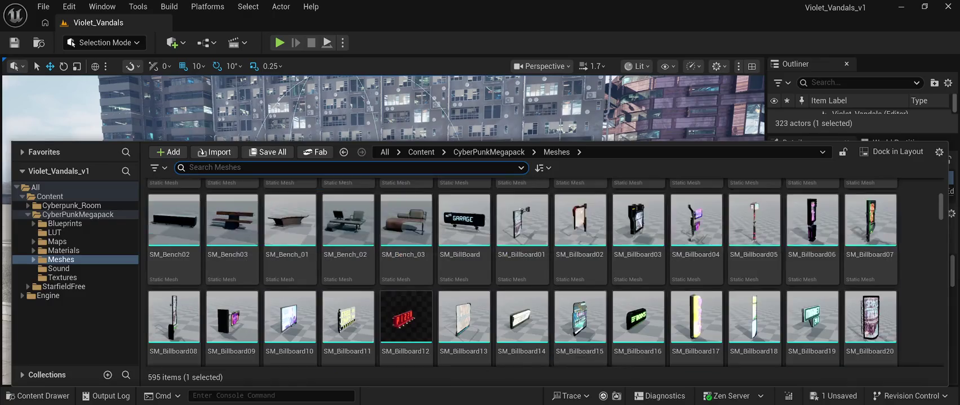
{"action": "scroll", "coordinate": [580, 316], "scroll_direction": "down", "scroll_amount": 3}
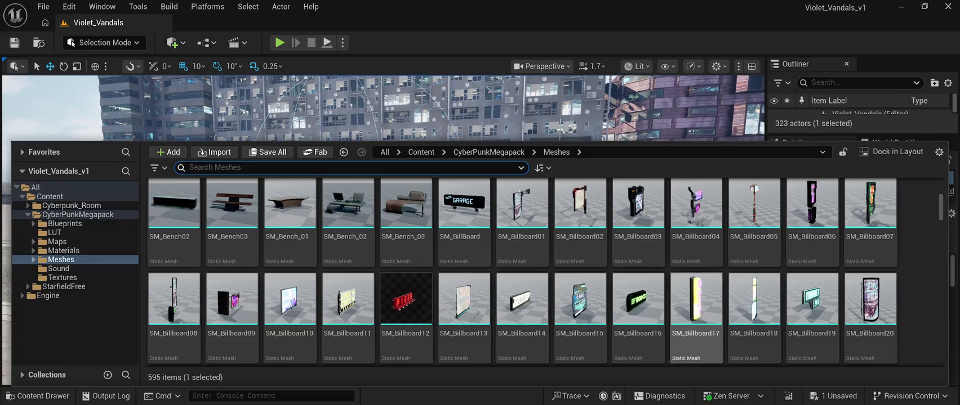
{"action": "scroll", "coordinate": [812, 315], "scroll_direction": "up", "scroll_amount": 1}
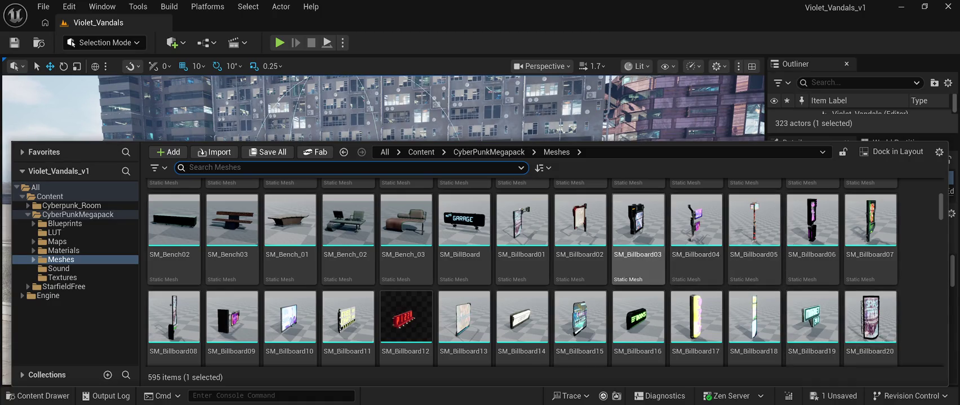
{"action": "scroll", "coordinate": [638, 237], "scroll_direction": "up", "scroll_amount": 3}
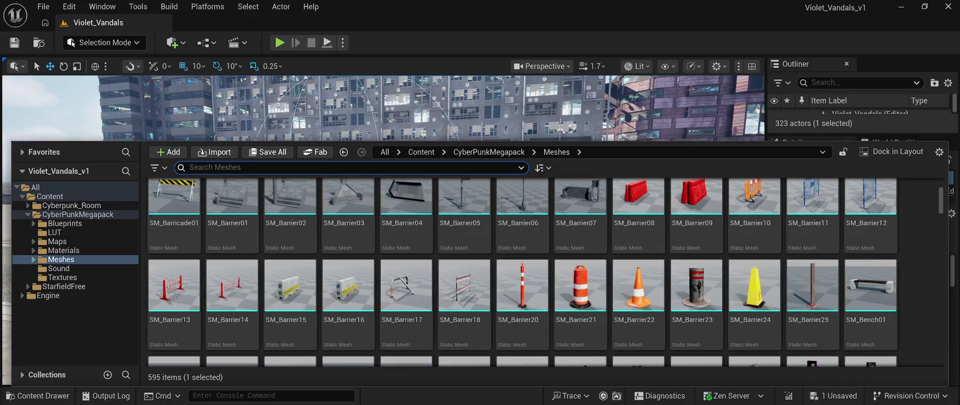
{"action": "scroll", "coordinate": [811, 293], "scroll_direction": "up", "scroll_amount": 1}
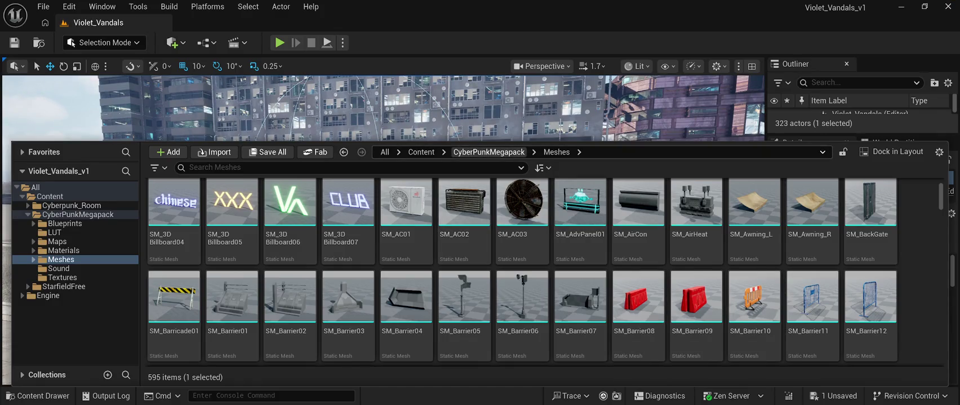
{"action": "key", "text": "ctrl+space"}
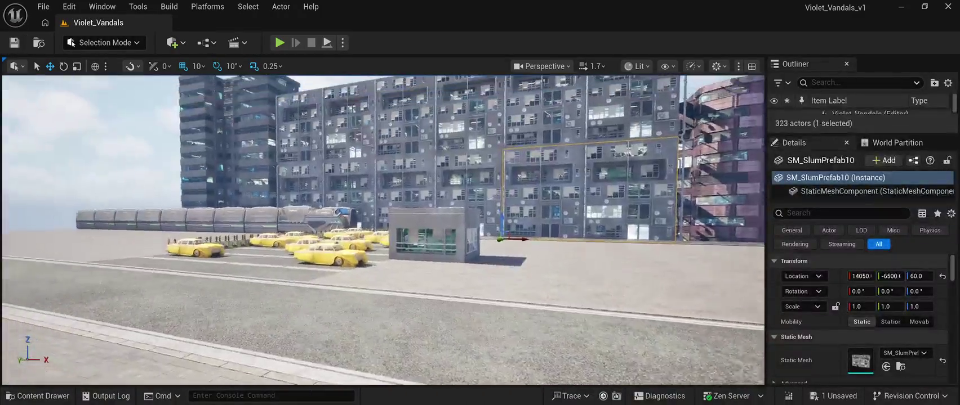
Fly the camera to the taxi lot by the shuttered building and reopen the mesh library
{"action": "key", "text": "w"}
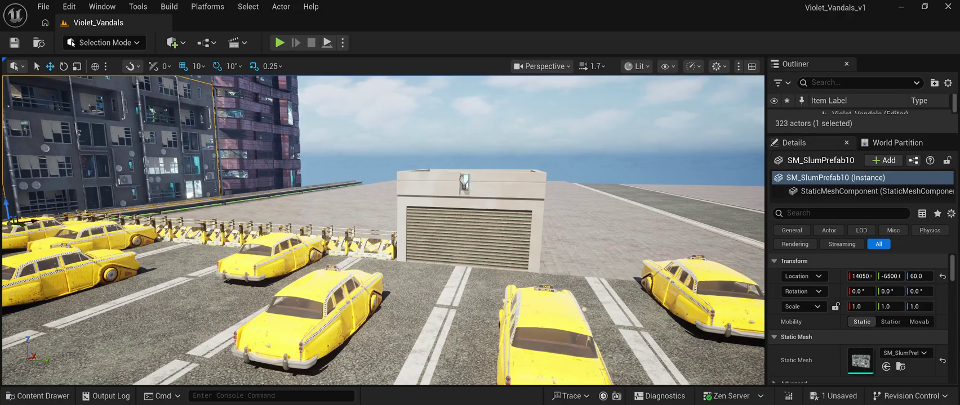
{"action": "key", "text": "ctrl+space"}
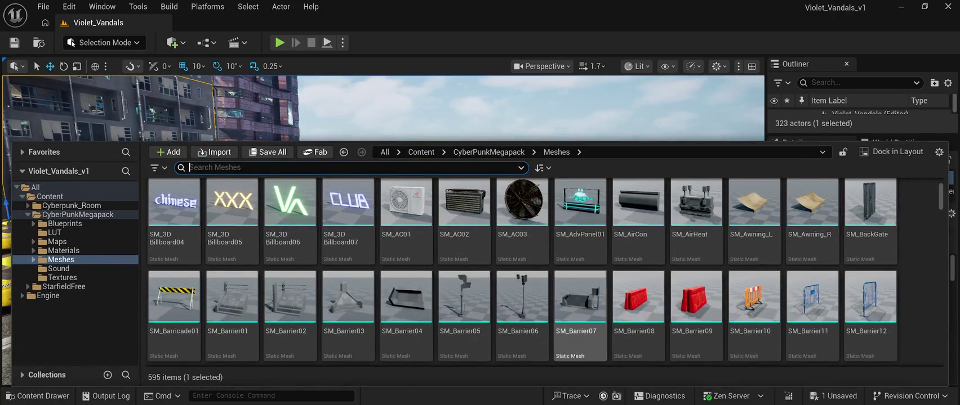
Scroll the Meshes folder to the bins and place SM_Bin_006 beside the shuttered building
{"action": "scroll", "coordinate": [697, 298], "scroll_direction": "down", "scroll_amount": 1}
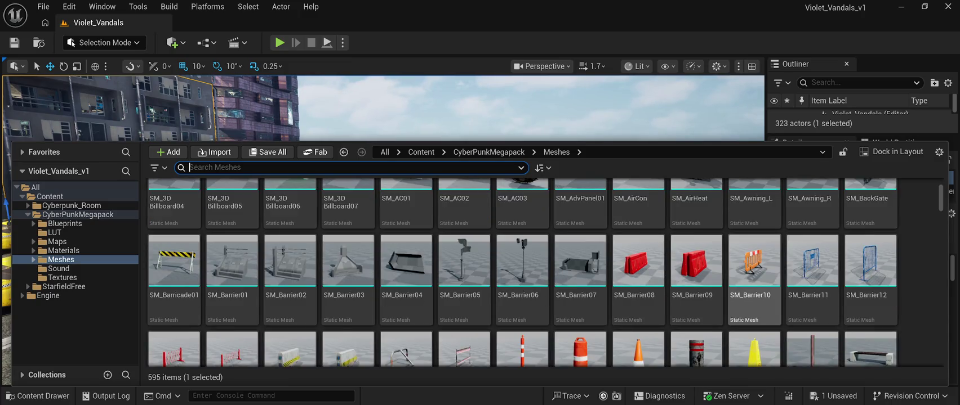
{"action": "scroll", "coordinate": [464, 282], "scroll_direction": "down", "scroll_amount": 3}
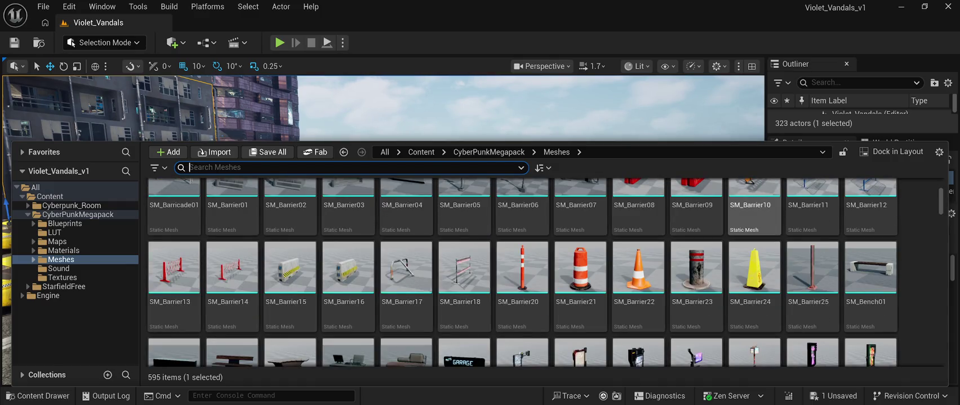
{"action": "scroll", "coordinate": [754, 214], "scroll_direction": "down", "scroll_amount": 1}
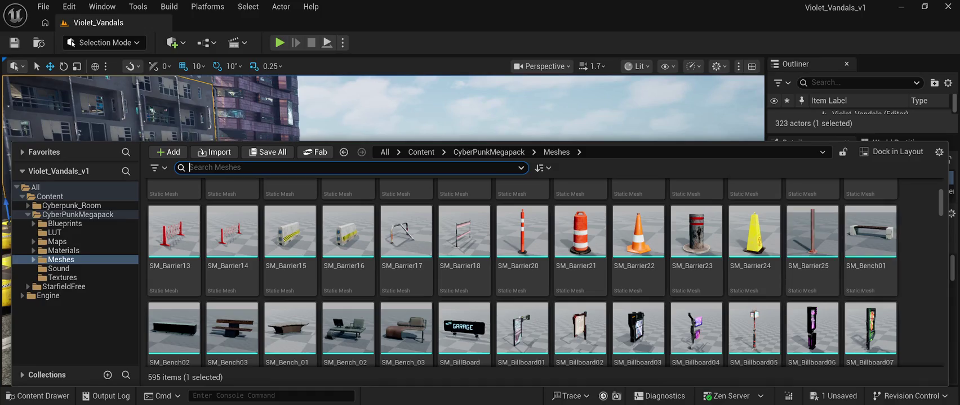
{"action": "scroll", "coordinate": [696, 250], "scroll_direction": "down", "scroll_amount": 2}
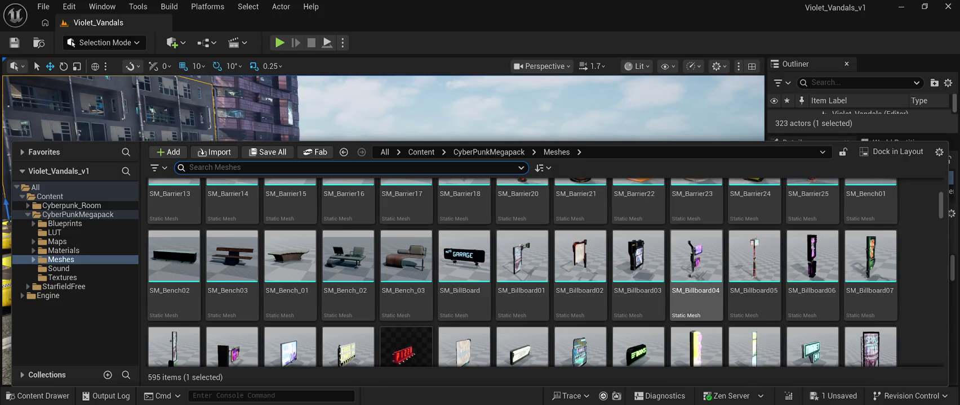
{"action": "key", "text": "ctrl+f"}
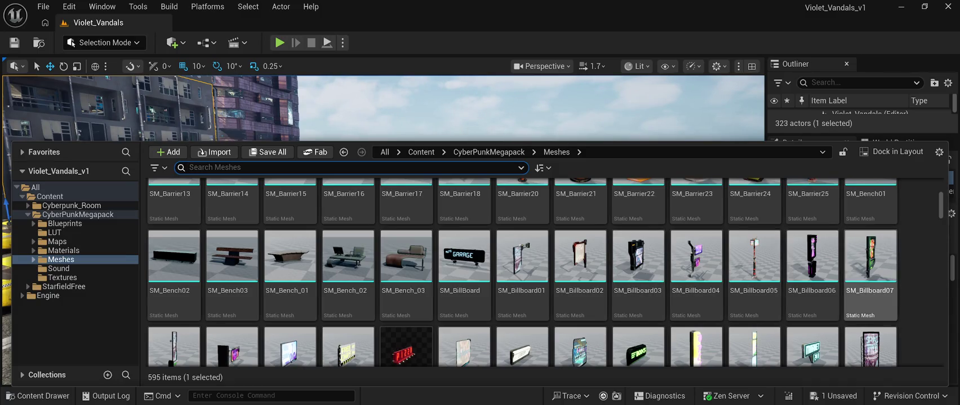
{"action": "scroll", "coordinate": [696, 282], "scroll_direction": "down", "scroll_amount": 2}
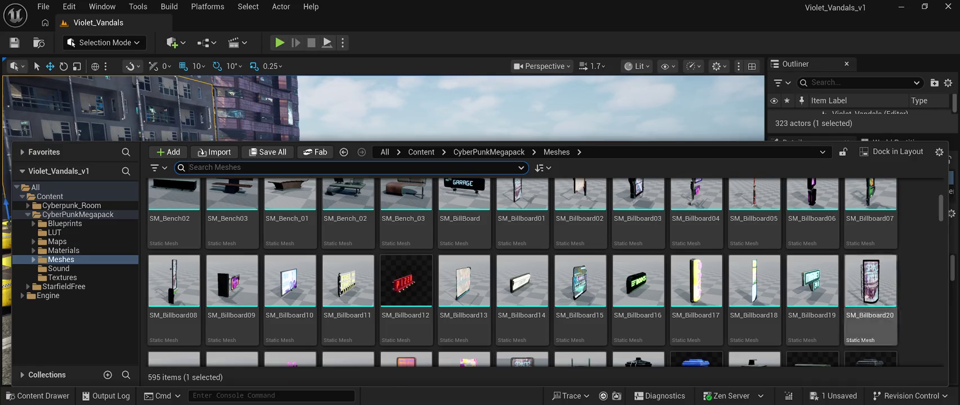
{"action": "scroll", "coordinate": [755, 270], "scroll_direction": "down", "scroll_amount": 2}
{"action": "scroll", "coordinate": [754, 282], "scroll_direction": "down", "scroll_amount": 2}
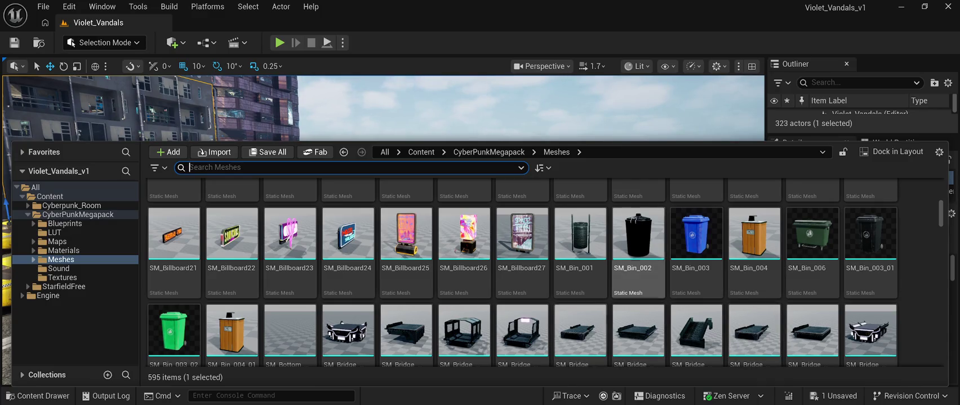
{"action": "scroll", "coordinate": [638, 253], "scroll_direction": "down", "scroll_amount": 1}
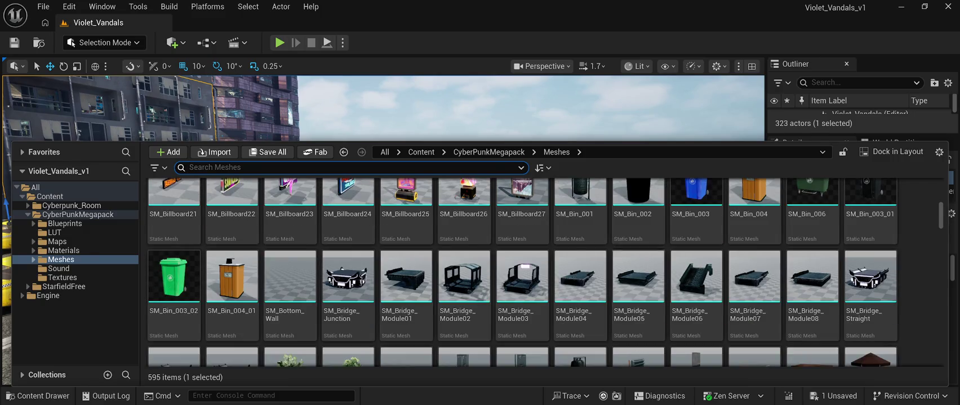
{"action": "scroll", "coordinate": [638, 304], "scroll_direction": "up", "scroll_amount": 4}
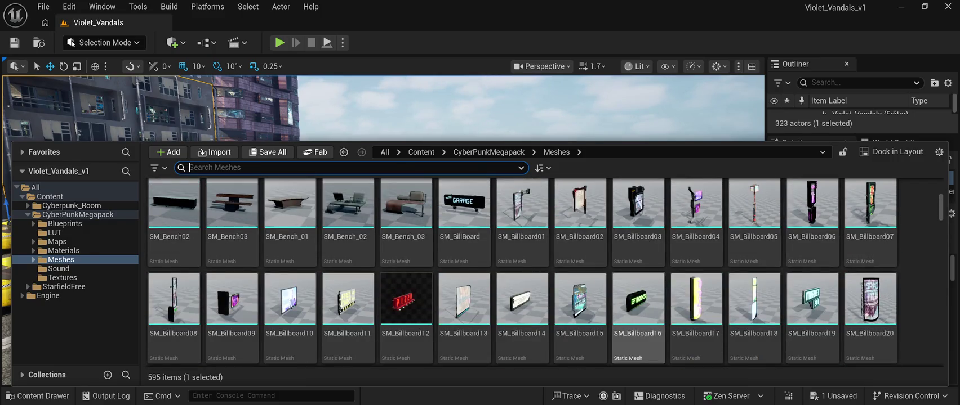
{"action": "scroll", "coordinate": [638, 304], "scroll_direction": "down", "scroll_amount": 2}
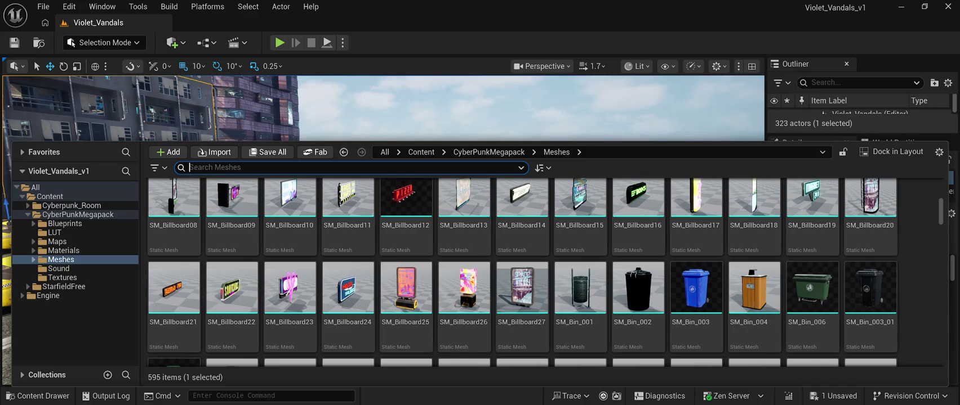
{"action": "scroll", "coordinate": [580, 270], "scroll_direction": "down", "scroll_amount": 1}
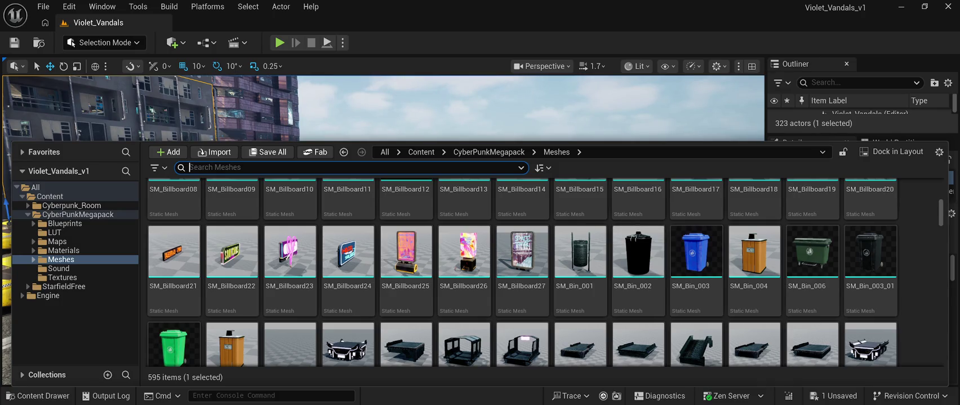
{"action": "mouse_move", "coordinate": [811, 253]}
{"action": "left_mouse_down"}
{"action": "mouse_move", "coordinate": [686, 79]}
{"action": "mouse_move", "coordinate": [583, 310]}
{"action": "mouse_move", "coordinate": [598, 228]}
{"action": "mouse_move", "coordinate": [568, 241]}
{"action": "left_mouse_up"}
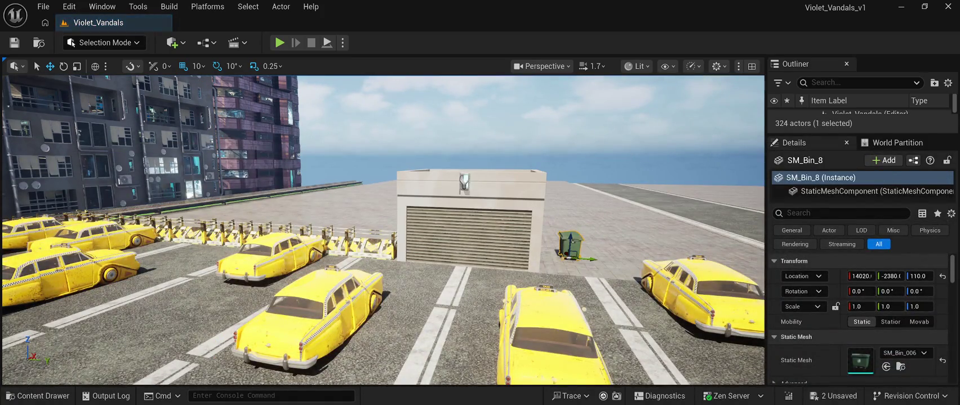
Move the green bin beside the booth and rotate it -90° on Z
{"action": "key", "text": "f"}
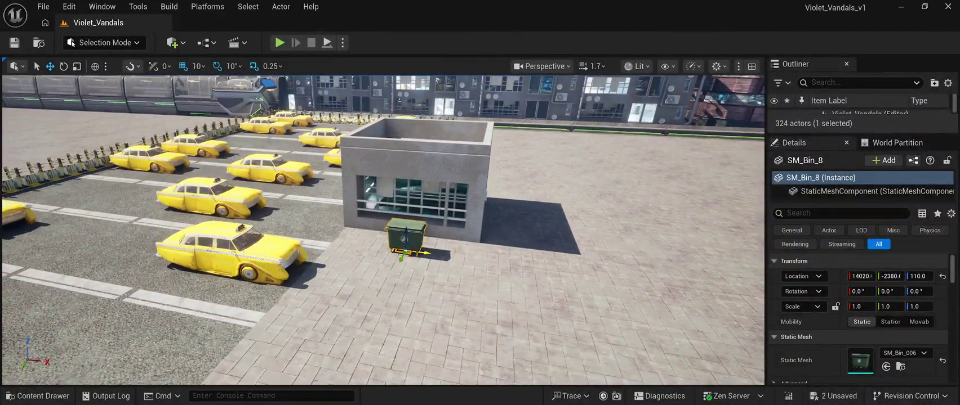
{"action": "left_click_drag", "start_coordinate": [425, 253], "coordinate": [540, 269]}
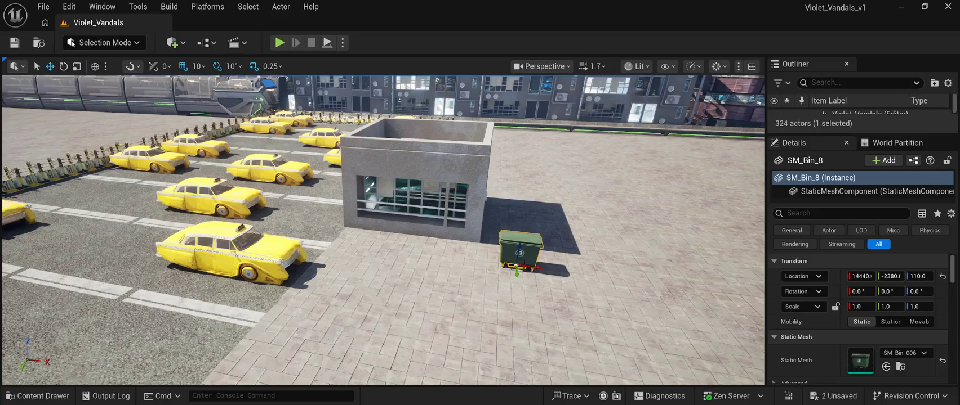
{"action": "left_click", "coordinate": [64, 65]}
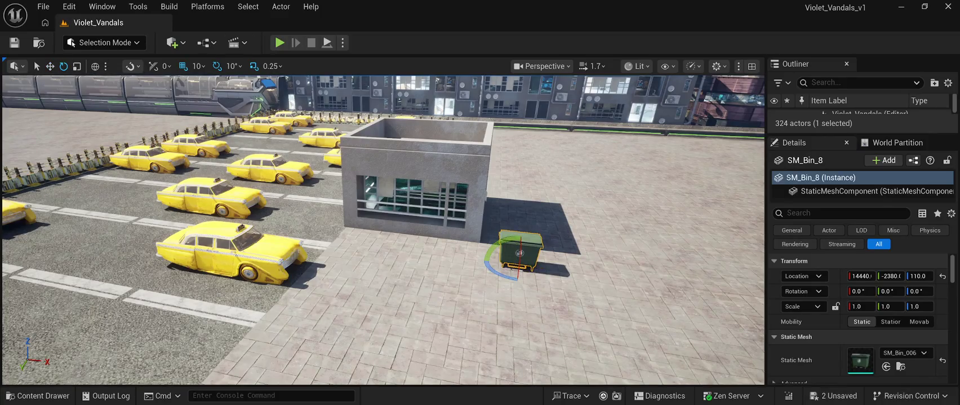
{"action": "mouse_move", "coordinate": [509, 280]}
{"action": "left_mouse_down"}
{"action": "mouse_move", "coordinate": [547, 276]}
{"action": "mouse_move", "coordinate": [555, 261]}
{"action": "left_mouse_up"}
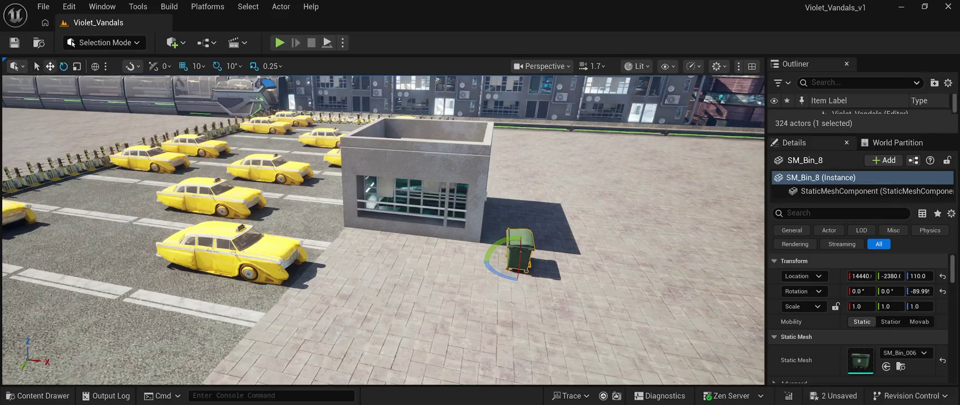
{"action": "mouse_move", "coordinate": [383, 226]}
{"action": "left_mouse_down"}
{"action": "mouse_move", "coordinate": [236, 225]}
{"action": "mouse_move", "coordinate": [316, 225]}
{"action": "mouse_move", "coordinate": [307, 226]}
{"action": "left_mouse_up"}
Slide the bin along Y across the pavement against the railing, then reopen the Content Drawer
{"action": "left_click_drag", "start_coordinate": [256, 251], "coordinate": [503, 259]}
{"action": "mouse_move", "coordinate": [383, 226]}
{"action": "left_mouse_down"}
{"action": "mouse_move", "coordinate": [248, 225]}
{"action": "mouse_move", "coordinate": [338, 226]}
{"action": "mouse_move", "coordinate": [304, 225]}
{"action": "left_mouse_up"}
{"action": "left_click_drag", "start_coordinate": [453, 229], "coordinate": [483, 230]}
{"action": "left_click_drag", "start_coordinate": [383, 225], "coordinate": [313, 226]}
{"action": "left_click_drag", "start_coordinate": [374, 279], "coordinate": [603, 300]}
{"action": "mouse_move", "coordinate": [382, 225]}
{"action": "left_mouse_down"}
{"action": "mouse_move", "coordinate": [456, 225]}
{"action": "mouse_move", "coordinate": [366, 226]}
{"action": "mouse_move", "coordinate": [343, 267]}
{"action": "left_mouse_up"}
{"action": "left_click", "coordinate": [37, 395]}
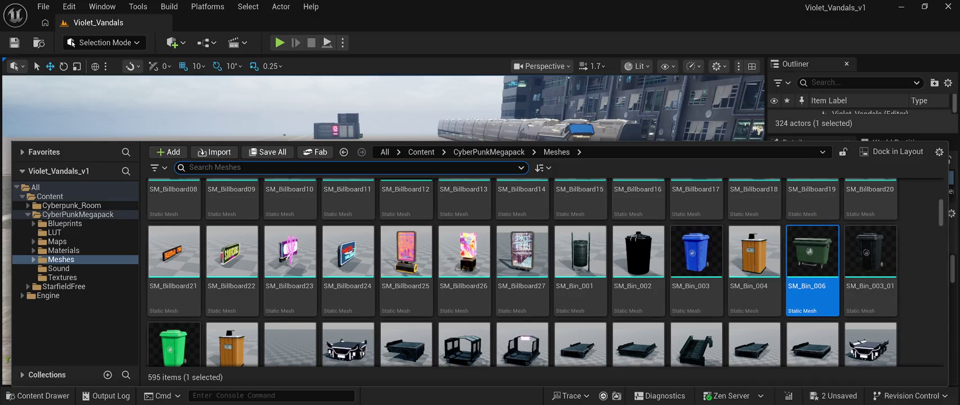
Place SM_Bin_003_02 beside the dumpster, turned about -80°, and push it toward the fence
{"action": "scroll", "coordinate": [348, 270], "scroll_direction": "down", "scroll_amount": 1}
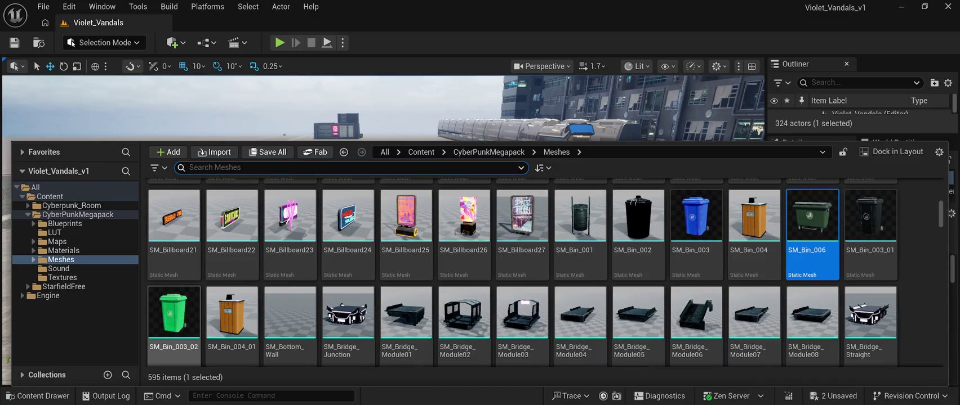
{"action": "left_click", "coordinate": [173, 315]}
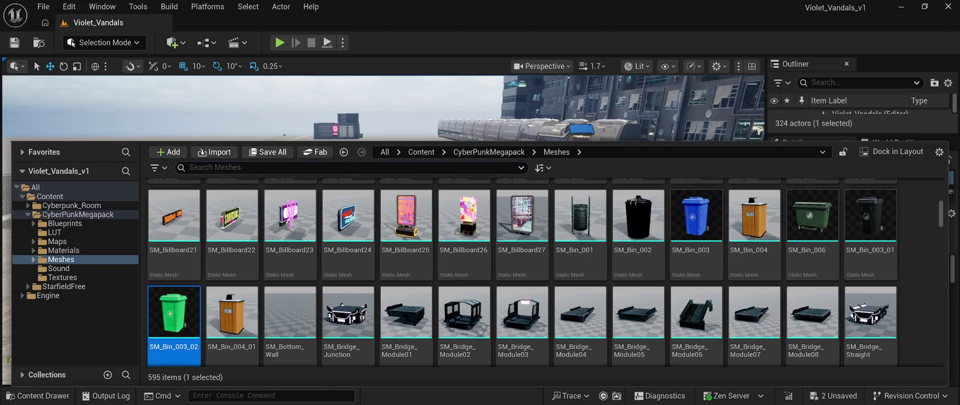
{"action": "mouse_move", "coordinate": [173, 315]}
{"action": "left_mouse_down"}
{"action": "mouse_move", "coordinate": [383, 209]}
{"action": "mouse_move", "coordinate": [399, 239]}
{"action": "left_mouse_up"}
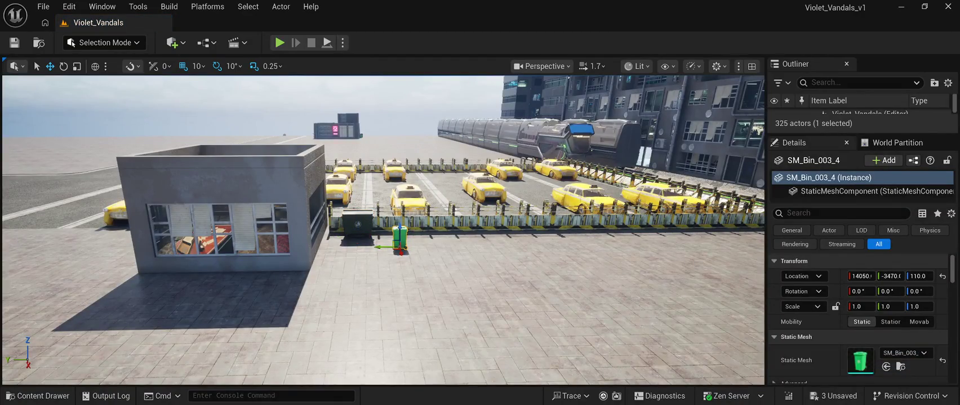
{"action": "key", "text": "e"}
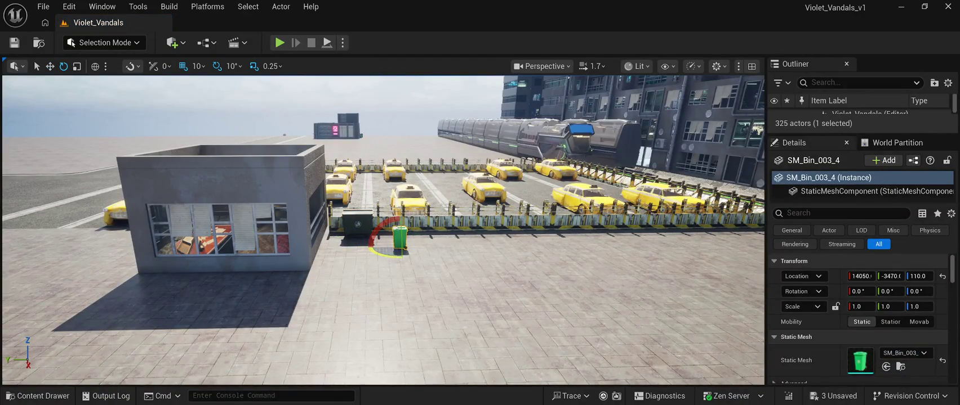
{"action": "mouse_move", "coordinate": [399, 255]}
{"action": "left_mouse_down"}
{"action": "mouse_move", "coordinate": [425, 262]}
{"action": "mouse_move", "coordinate": [431, 253]}
{"action": "left_mouse_up"}
{"action": "scroll", "coordinate": [430, 252], "scroll_direction": "up", "scroll_amount": 10}
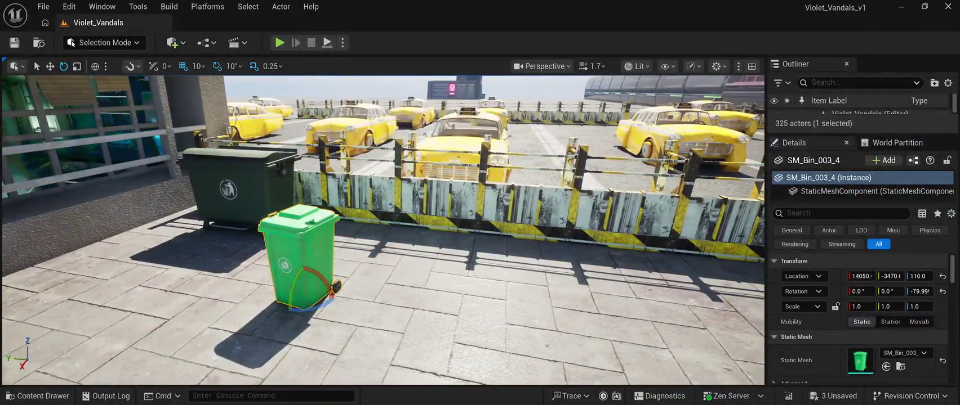
{"action": "key", "text": "w"}
{"action": "left_click_drag", "start_coordinate": [329, 301], "coordinate": [378, 243]}
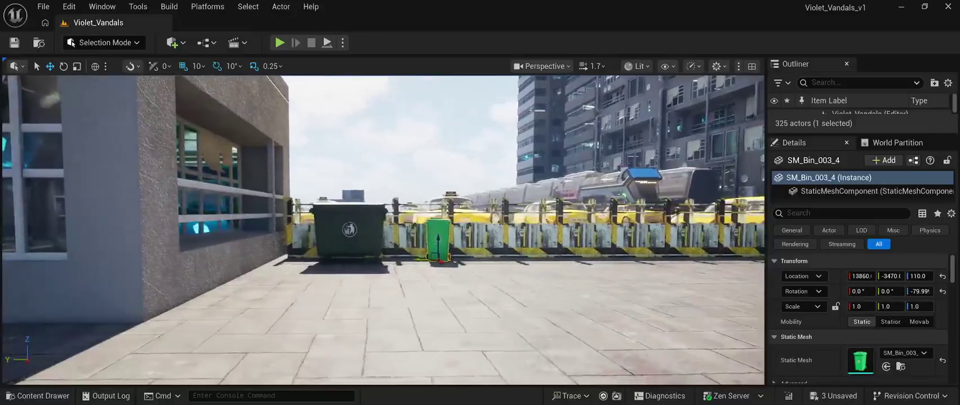
{"action": "key", "text": "ctrl+b"}
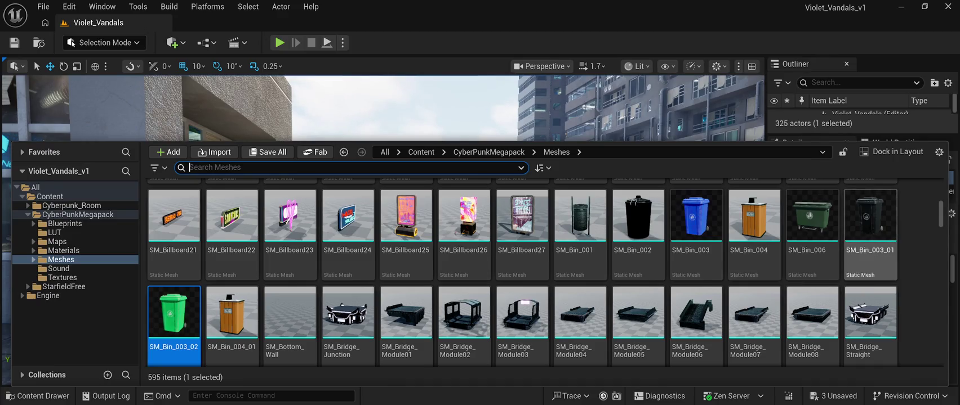
Add a black SM_Bin_003_01 bin beside the green one and turn it -90°
{"action": "left_click", "coordinate": [871, 225]}
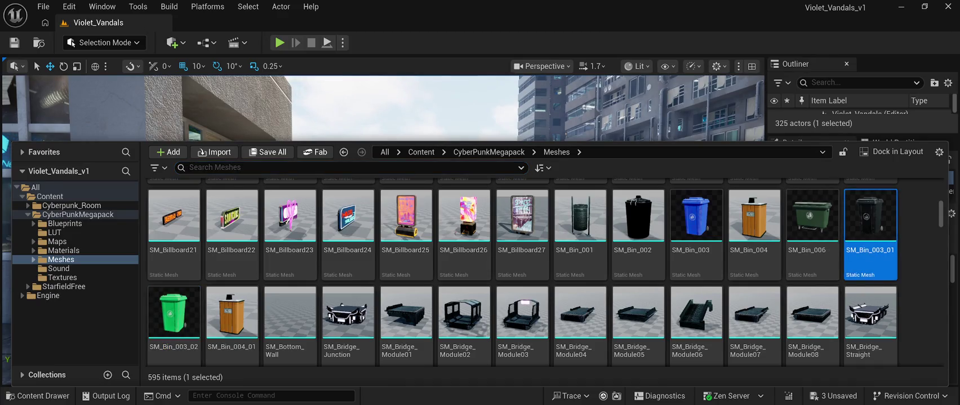
{"action": "left_click_drag", "start_coordinate": [870, 225], "coordinate": [456, 169]}
{"action": "left_click_drag", "start_coordinate": [475, 242], "coordinate": [496, 253]}
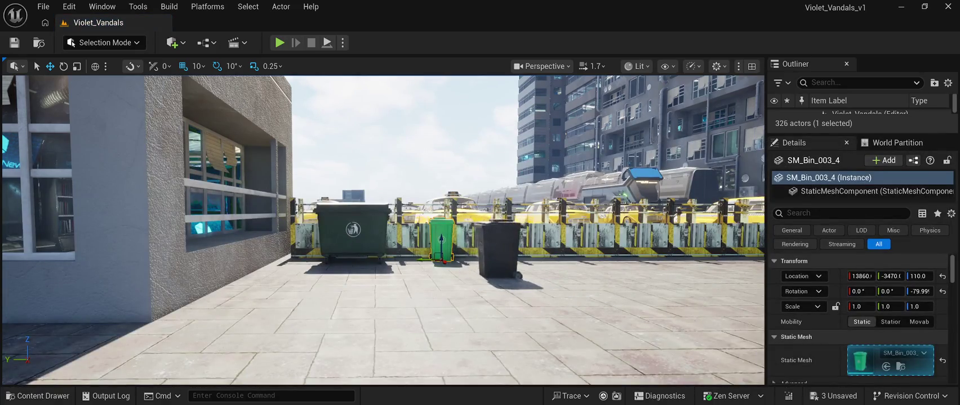
{"action": "key", "text": "e"}
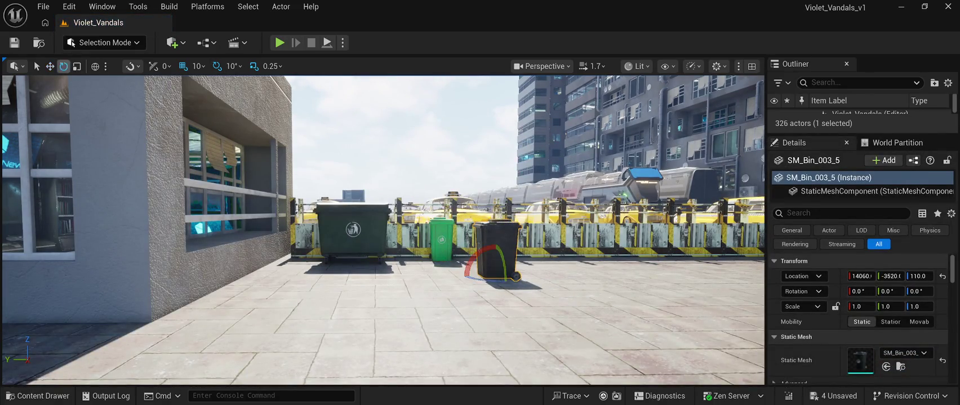
{"action": "left_click_drag", "start_coordinate": [489, 279], "coordinate": [456, 279]}
Slide the black bin up against the green bin and Save All
{"action": "key", "text": "w"}
{"action": "mouse_move", "coordinate": [476, 276]}
{"action": "left_mouse_down"}
{"action": "mouse_move", "coordinate": [425, 275]}
{"action": "mouse_move", "coordinate": [470, 265]}
{"action": "mouse_move", "coordinate": [448, 264]}
{"action": "mouse_move", "coordinate": [428, 315]}
{"action": "mouse_move", "coordinate": [439, 360]}
{"action": "mouse_move", "coordinate": [450, 360]}
{"action": "mouse_move", "coordinate": [388, 333]}
{"action": "mouse_move", "coordinate": [374, 338]}
{"action": "left_mouse_up"}
{"action": "left_click", "coordinate": [14, 42]}
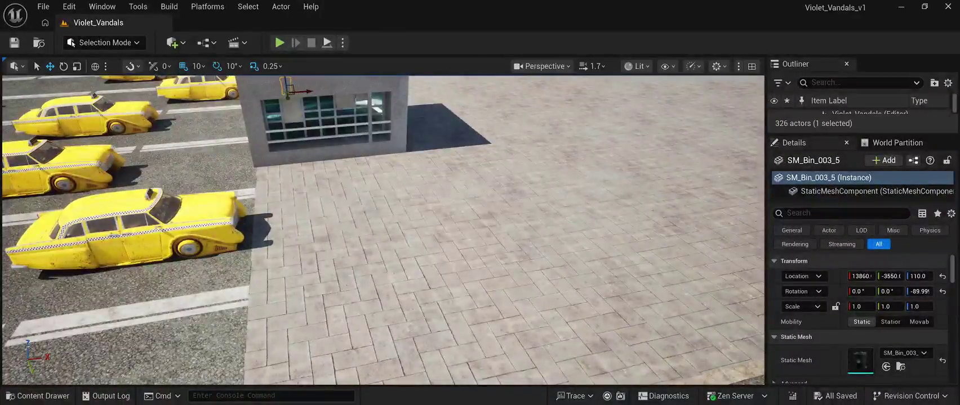
{"action": "key", "text": "ctrl+space"}
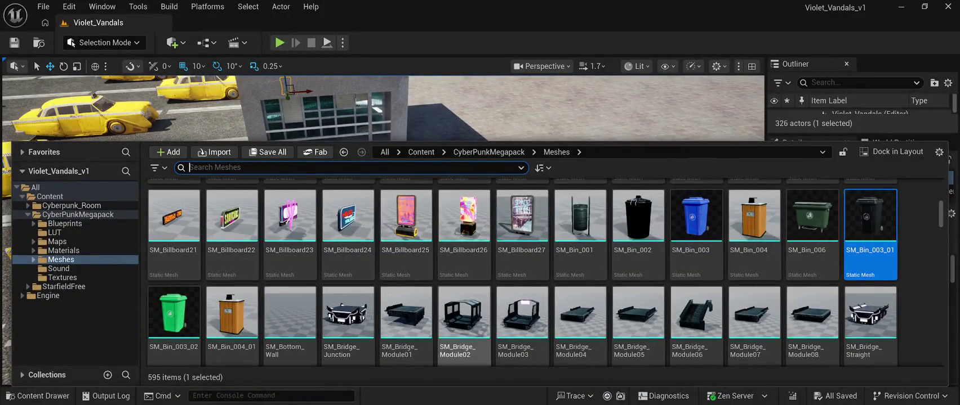
Scroll through the CyberPunkMegapack Meshes folder and select the SM_cityBarrels_01 blue barrel
{"action": "scroll", "coordinate": [639, 225], "scroll_direction": "down", "scroll_amount": 1}
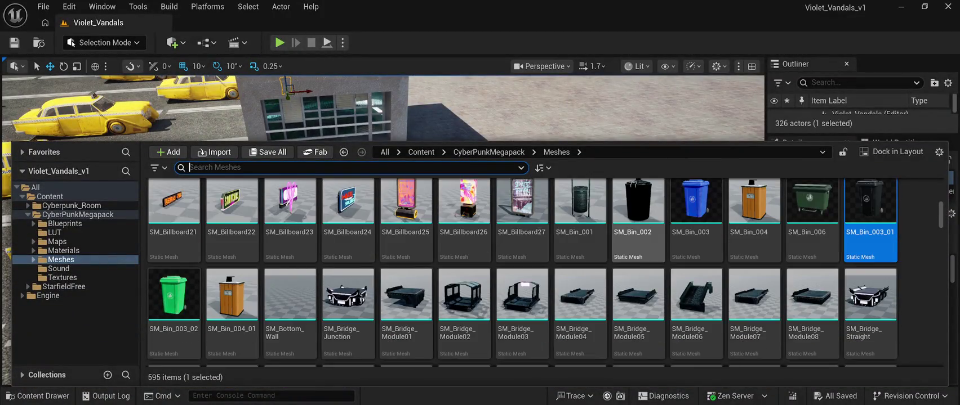
{"action": "scroll", "coordinate": [638, 226], "scroll_direction": "down", "scroll_amount": 5}
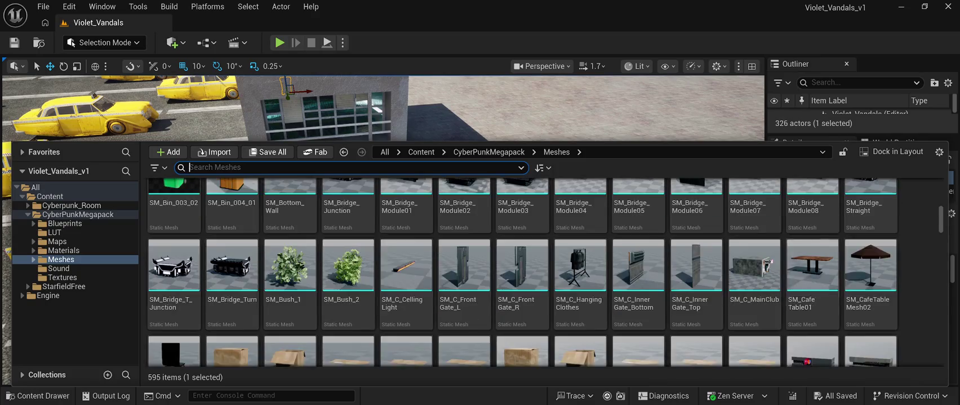
{"action": "scroll", "coordinate": [696, 315], "scroll_direction": "down", "scroll_amount": 4}
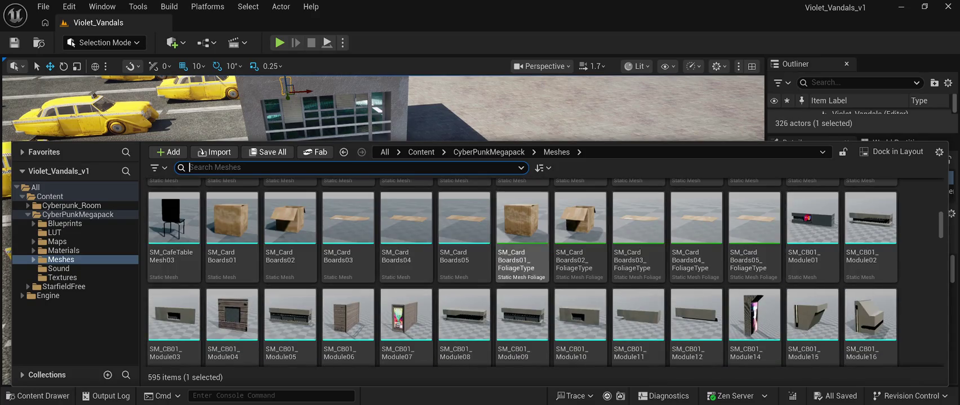
{"action": "scroll", "coordinate": [348, 262], "scroll_direction": "up", "scroll_amount": 5}
{"action": "scroll", "coordinate": [405, 270], "scroll_direction": "down", "scroll_amount": 3}
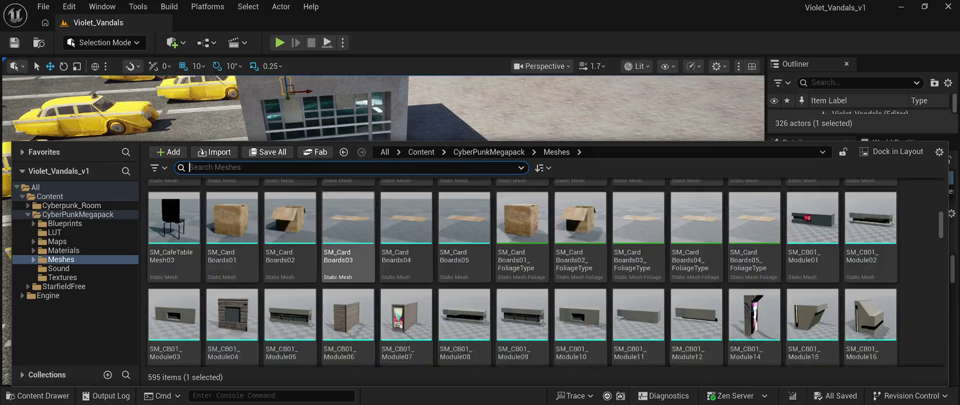
{"action": "scroll", "coordinate": [405, 270], "scroll_direction": "up", "scroll_amount": 2}
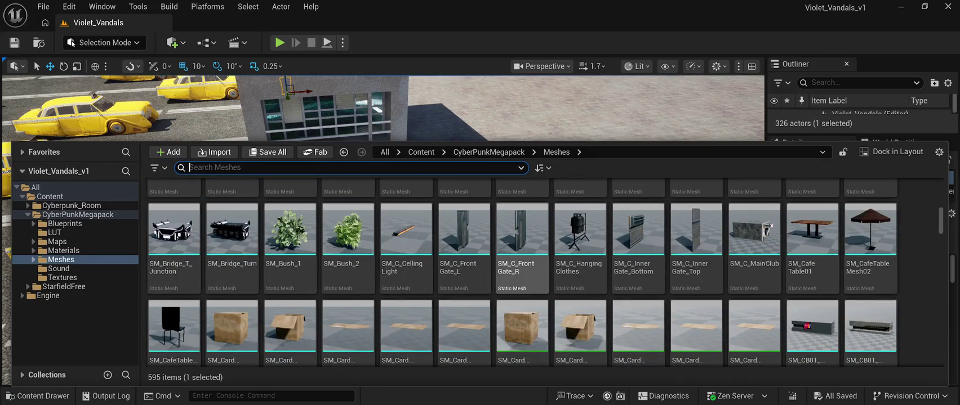
{"action": "scroll", "coordinate": [522, 315], "scroll_direction": "up", "scroll_amount": 2}
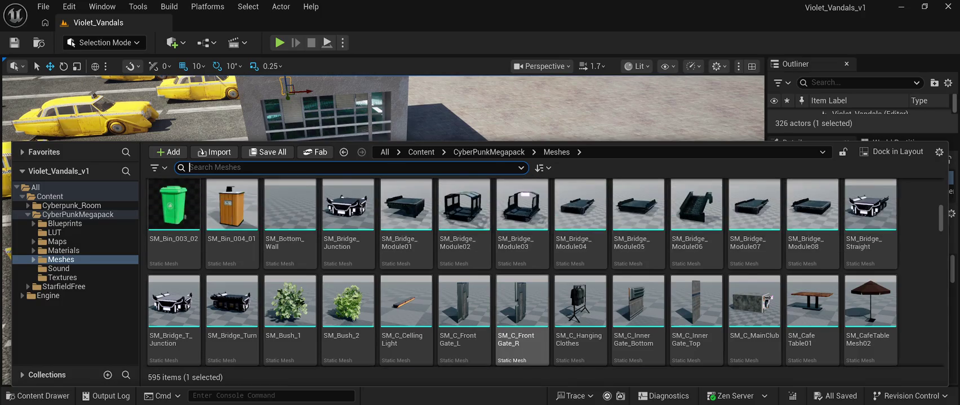
{"action": "scroll", "coordinate": [522, 316], "scroll_direction": "down", "scroll_amount": 2}
{"action": "scroll", "coordinate": [580, 315], "scroll_direction": "up", "scroll_amount": 2}
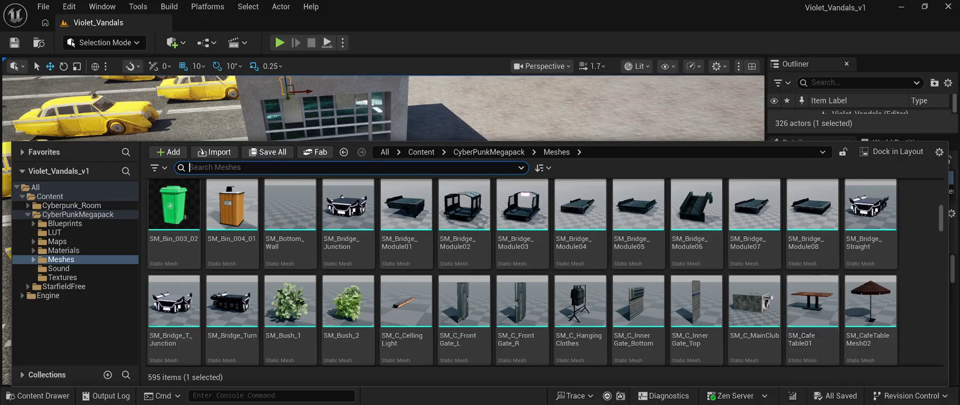
{"action": "scroll", "coordinate": [813, 315], "scroll_direction": "down", "scroll_amount": 2}
{"action": "scroll", "coordinate": [813, 281], "scroll_direction": "down", "scroll_amount": 5}
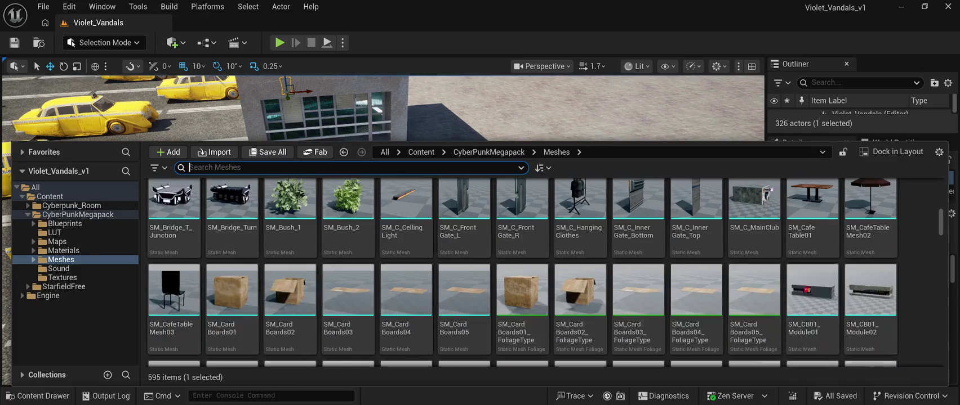
{"action": "scroll", "coordinate": [696, 315], "scroll_direction": "down", "scroll_amount": 3}
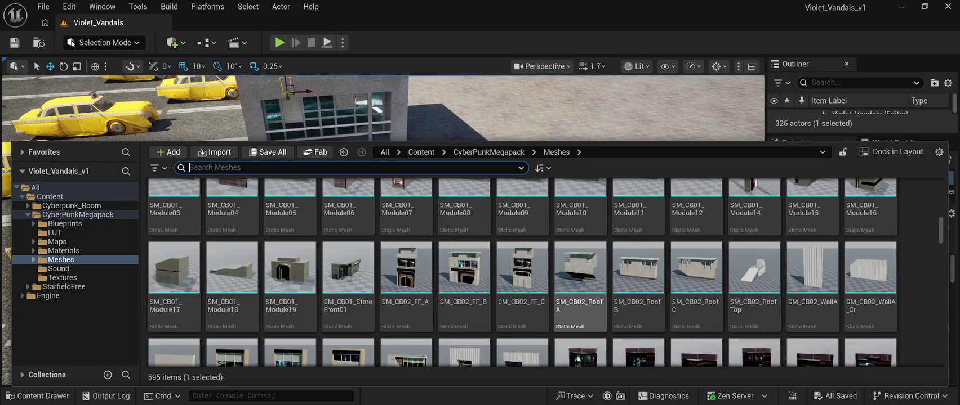
{"action": "scroll", "coordinate": [755, 270], "scroll_direction": "down", "scroll_amount": 1}
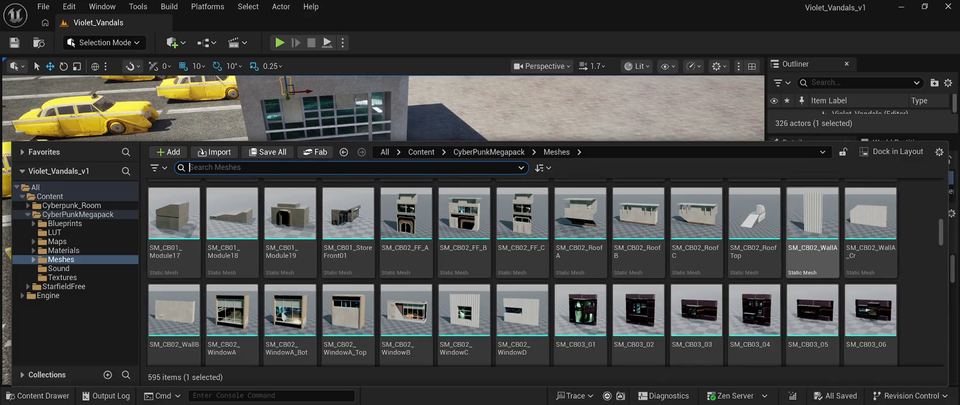
{"action": "scroll", "coordinate": [811, 270], "scroll_direction": "down", "scroll_amount": 2}
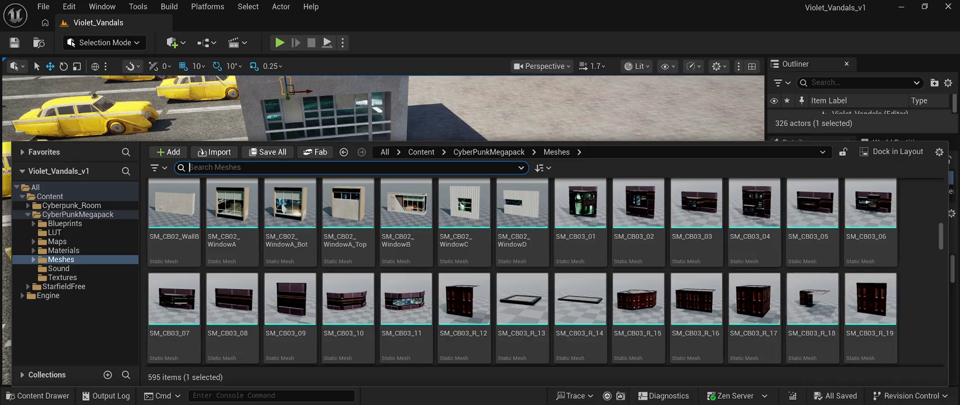
{"action": "scroll", "coordinate": [522, 272], "scroll_direction": "down", "scroll_amount": 2}
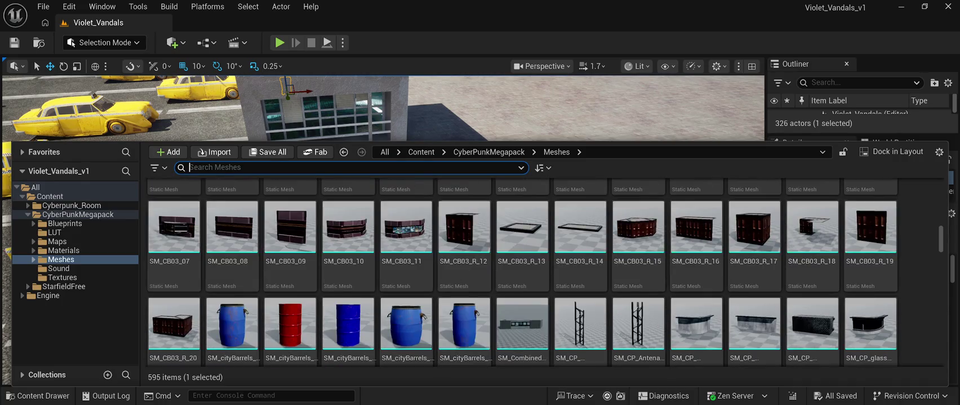
{"action": "scroll", "coordinate": [522, 272], "scroll_direction": "down", "scroll_amount": 1}
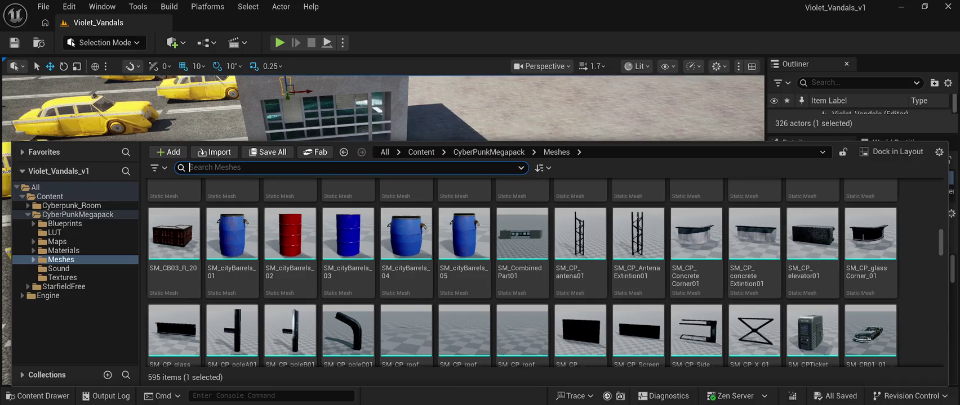
{"action": "left_click", "coordinate": [214, 168]}
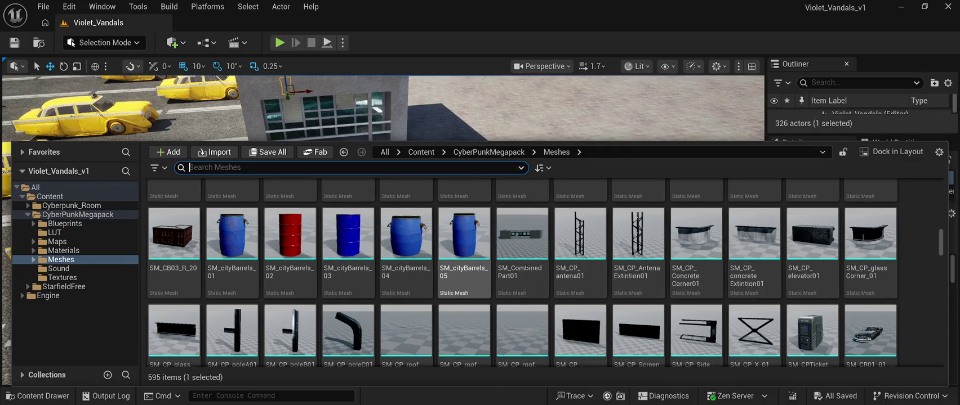
{"action": "left_click", "coordinate": [232, 233]}
Place the SM_cityBarrels_01 blue barrel along the taxi-lot fence, clear of the booth wall
{"action": "left_click_drag", "start_coordinate": [232, 234], "coordinate": [438, 135]}
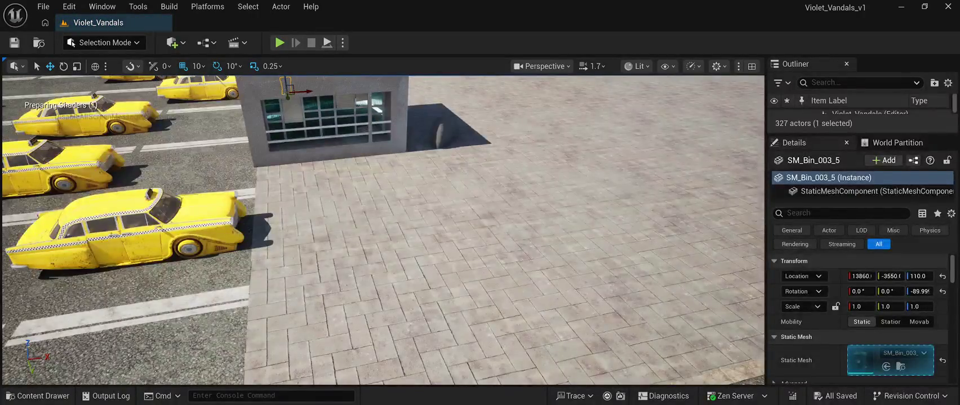
{"action": "key", "text": "f"}
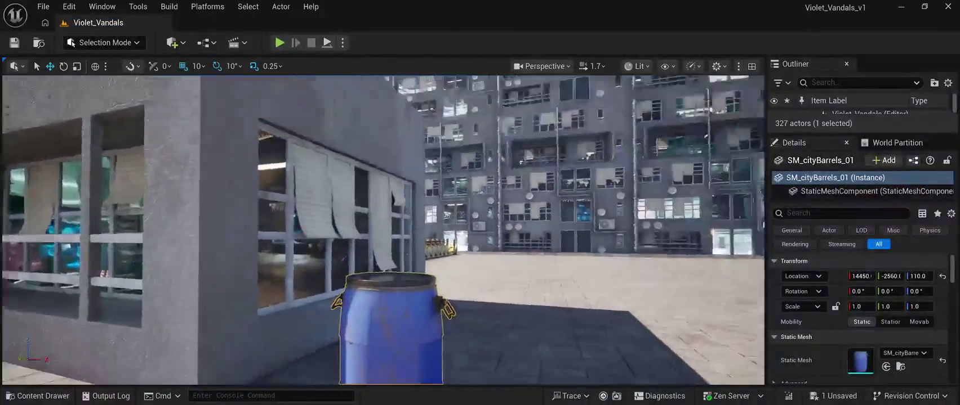
{"action": "left_click_drag", "start_coordinate": [383, 226], "coordinate": [194, 214]}
{"action": "mouse_move", "coordinate": [383, 335]}
{"action": "left_mouse_down"}
{"action": "mouse_move", "coordinate": [393, 335]}
{"action": "mouse_move", "coordinate": [421, 290]}
{"action": "left_mouse_up"}
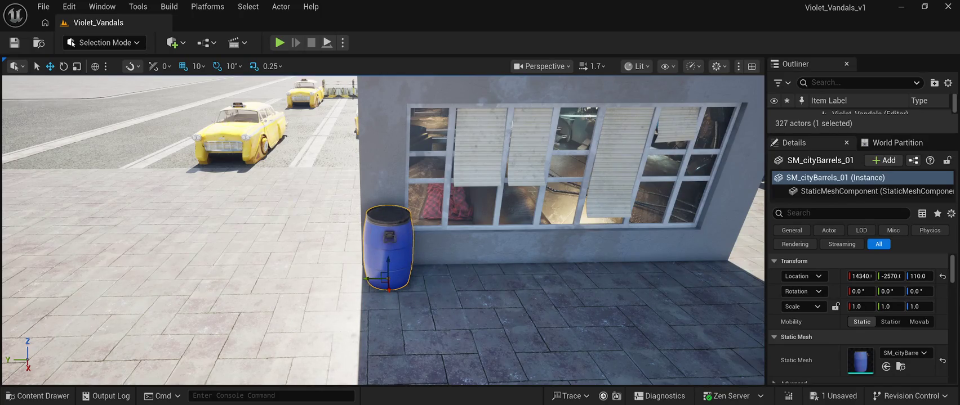
{"action": "left_click_drag", "start_coordinate": [332, 337], "coordinate": [321, 378]}
{"action": "left_click_drag", "start_coordinate": [285, 236], "coordinate": [564, 310]}
{"action": "mouse_move", "coordinate": [394, 338]}
{"action": "left_mouse_down"}
{"action": "mouse_move", "coordinate": [439, 338]}
{"action": "mouse_move", "coordinate": [495, 307]}
{"action": "mouse_move", "coordinate": [496, 287]}
{"action": "mouse_move", "coordinate": [517, 263]}
{"action": "mouse_move", "coordinate": [622, 287]}
{"action": "mouse_move", "coordinate": [631, 259]}
{"action": "mouse_move", "coordinate": [623, 262]}
{"action": "left_mouse_up"}
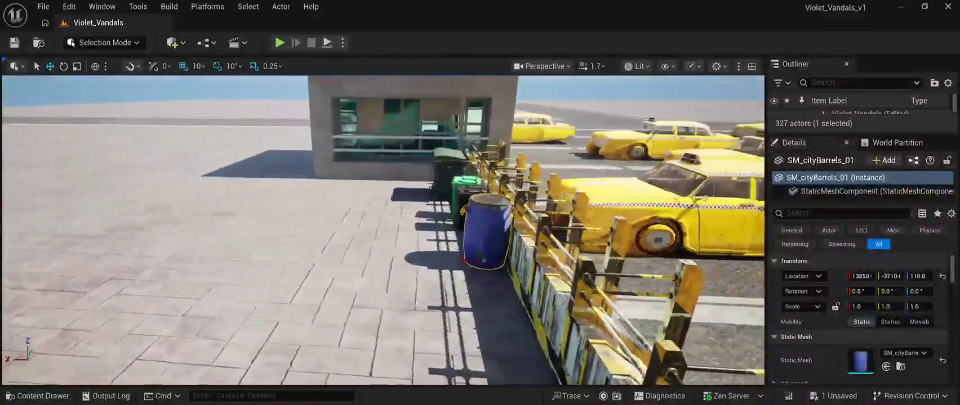
{"action": "left_click_drag", "start_coordinate": [437, 259], "coordinate": [433, 259]}
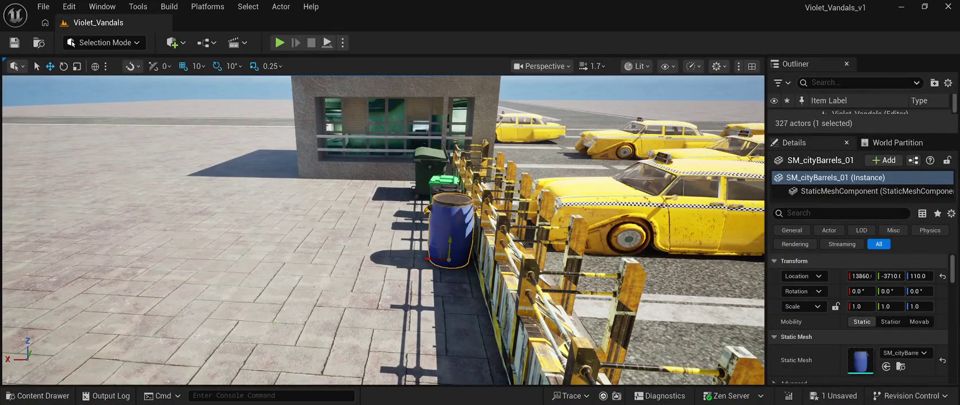
Duplicate the barrel with Ctrl+D, set the copy beside the original, and save
{"action": "key", "text": "ctrl+d"}
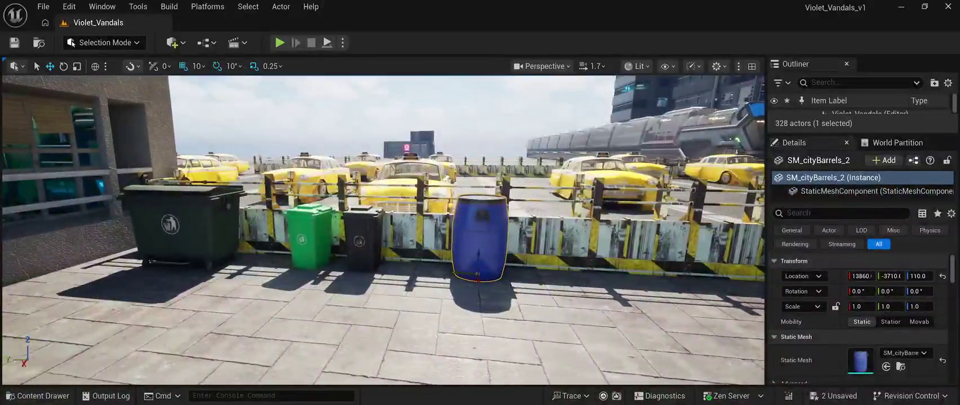
{"action": "left_click_drag", "start_coordinate": [509, 270], "coordinate": [485, 270]}
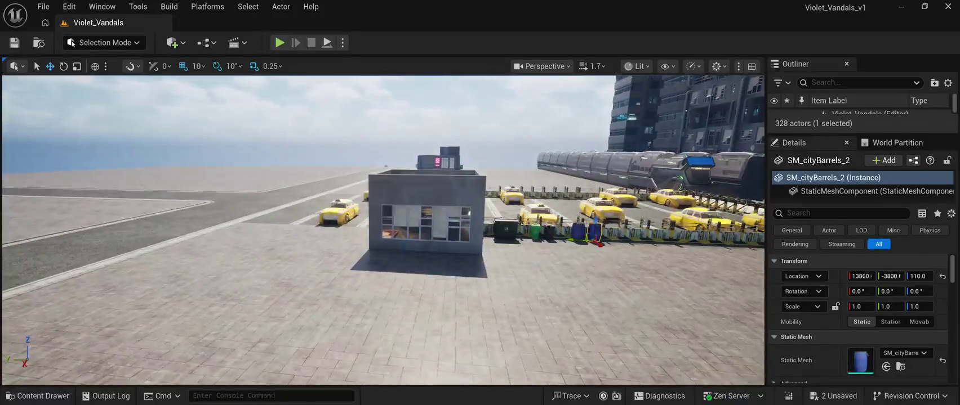
{"action": "key", "text": "ctrl+s"}
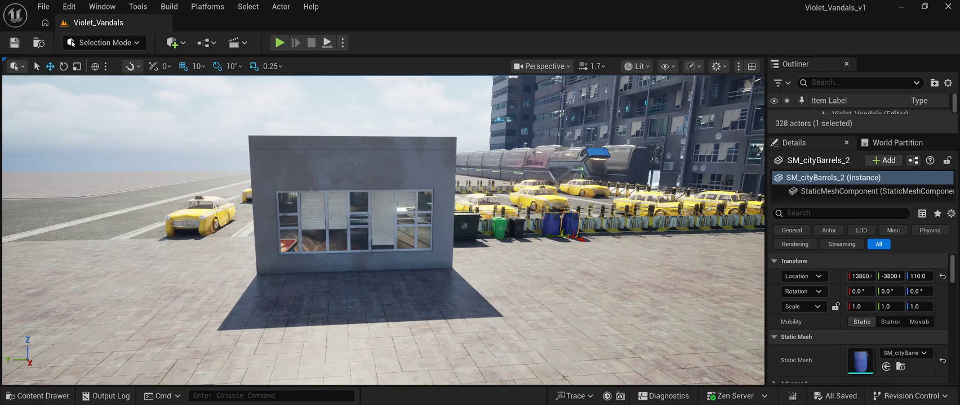
Survey the taxi lot from above and reopen the Content Drawer
{"action": "mouse_move", "coordinate": [383, 231]}
{"action": "left_mouse_down"}
{"action": "mouse_move", "coordinate": [507, 228]}
{"action": "mouse_move", "coordinate": [473, 214]}
{"action": "mouse_move", "coordinate": [513, 228]}
{"action": "left_mouse_up"}
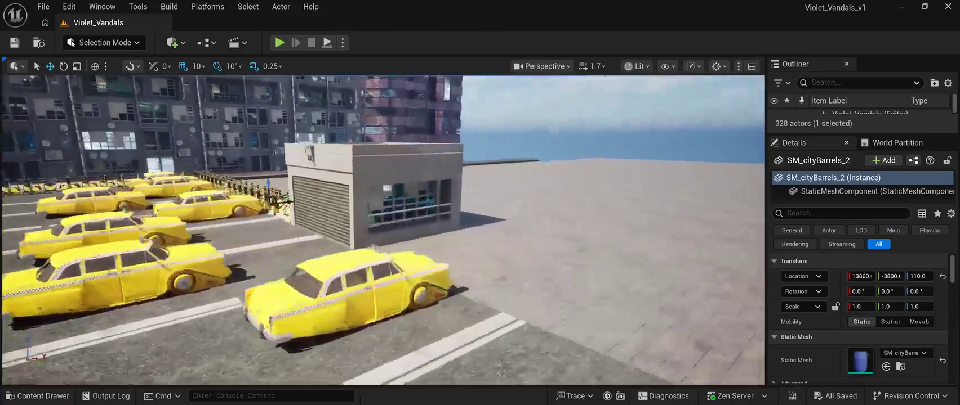
{"action": "key", "text": "ctrl+space"}
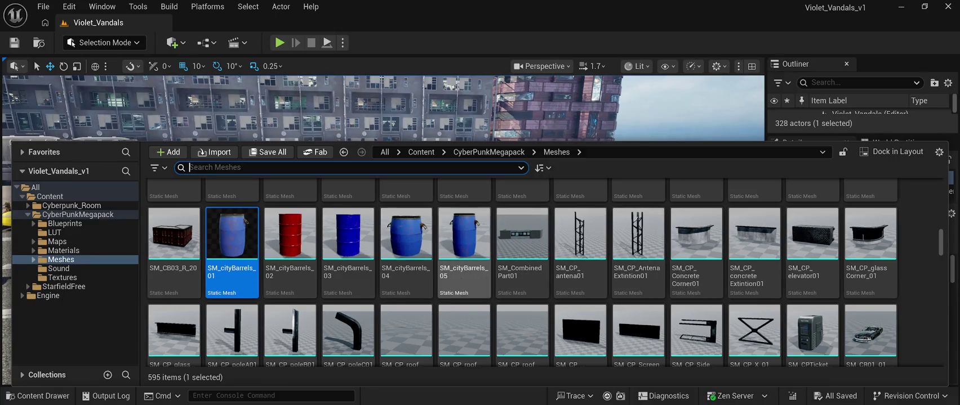
Find SM_CB01_Module19 in the Meshes folder and place it beside the taxi-lot booth
{"action": "scroll", "coordinate": [754, 281], "scroll_direction": "down", "scroll_amount": 2}
{"action": "scroll", "coordinate": [811, 287], "scroll_direction": "up", "scroll_amount": 4}
{"action": "scroll", "coordinate": [811, 287], "scroll_direction": "up", "scroll_amount": 3}
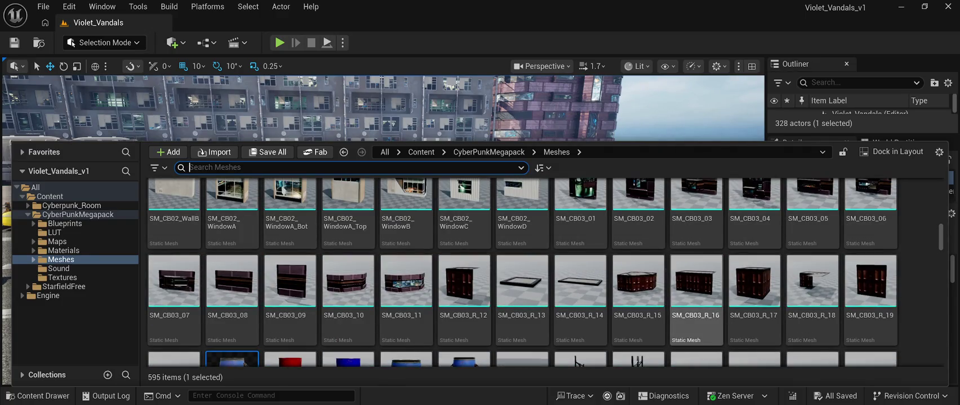
{"action": "scroll", "coordinate": [695, 298], "scroll_direction": "up", "scroll_amount": 1}
{"action": "scroll", "coordinate": [696, 298], "scroll_direction": "up", "scroll_amount": 3}
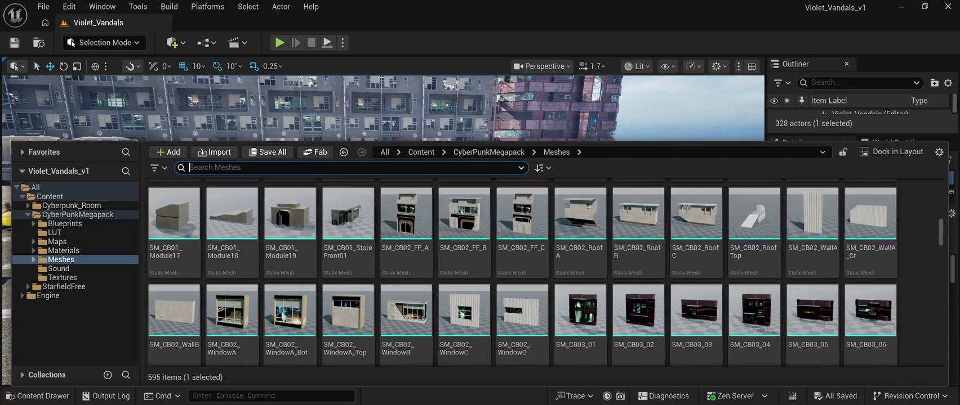
{"action": "scroll", "coordinate": [639, 281], "scroll_direction": "up", "scroll_amount": 1}
{"action": "scroll", "coordinate": [521, 272], "scroll_direction": "up", "scroll_amount": 1}
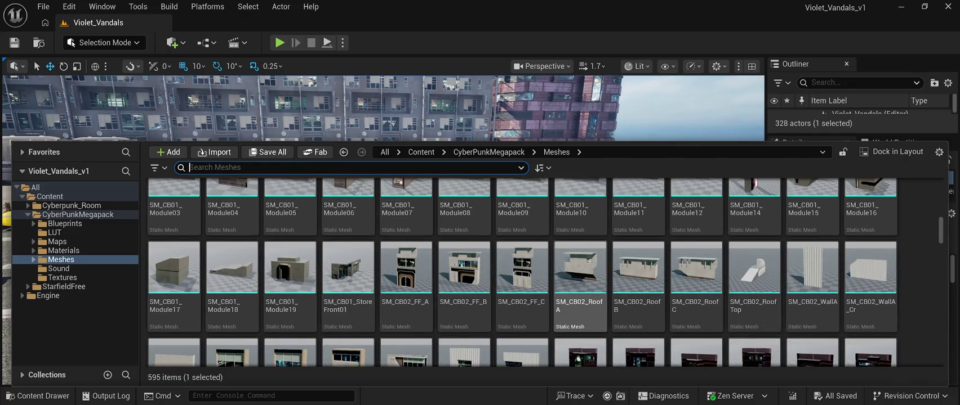
{"action": "key", "text": "Left"}
{"action": "key", "text": "Left"}
{"action": "key", "text": "Left"}
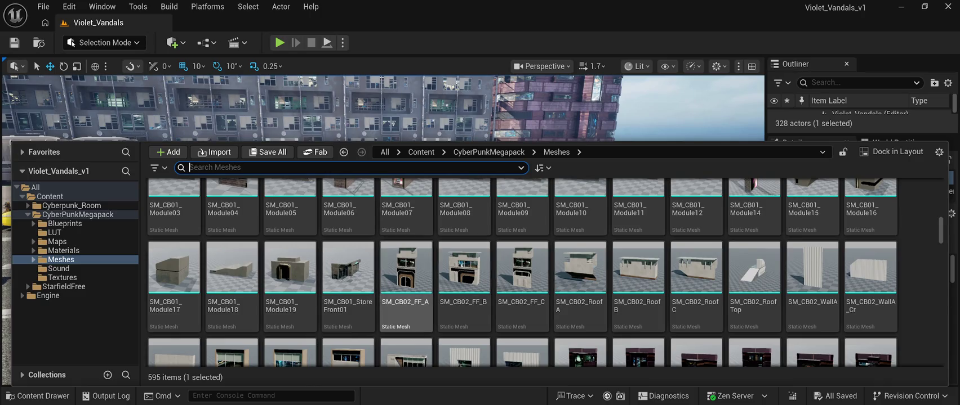
{"action": "key", "text": "Left"}
{"action": "key", "text": "Left"}
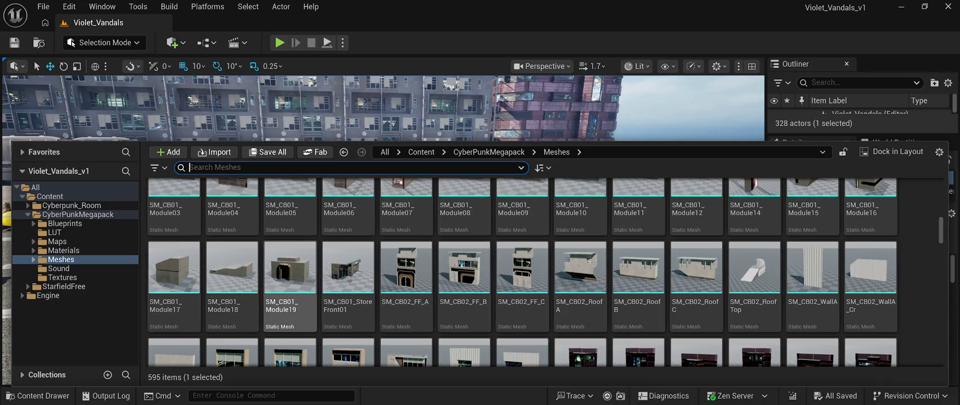
{"action": "mouse_move", "coordinate": [290, 267]}
{"action": "left_mouse_down"}
{"action": "mouse_move", "coordinate": [394, 124]}
{"action": "mouse_move", "coordinate": [549, 181]}
{"action": "mouse_move", "coordinate": [527, 254]}
{"action": "mouse_move", "coordinate": [501, 257]}
{"action": "left_mouse_up"}
{"action": "key", "text": "f"}
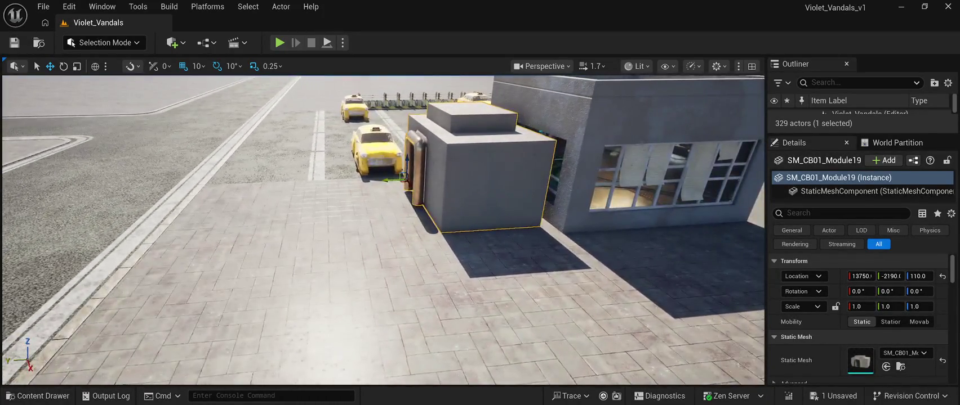
Slide the SM_CB01_Module19 block along Y so it sits flush against the booth
{"action": "left_click", "coordinate": [620, 102]}
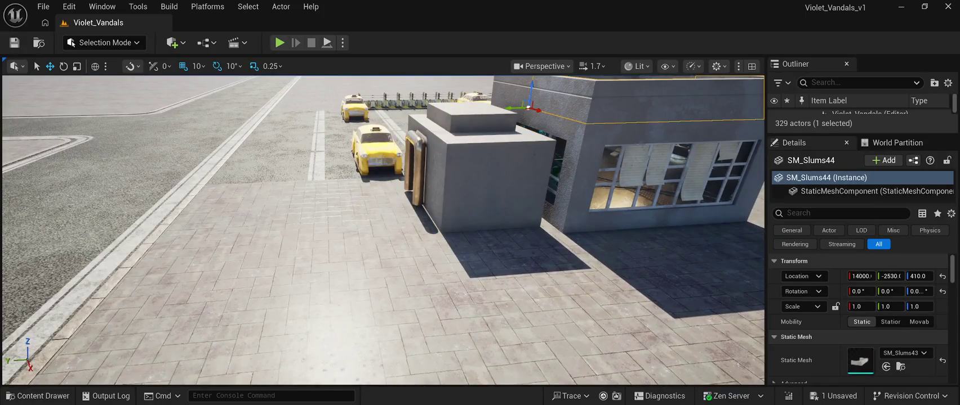
{"action": "left_click", "coordinate": [484, 181]}
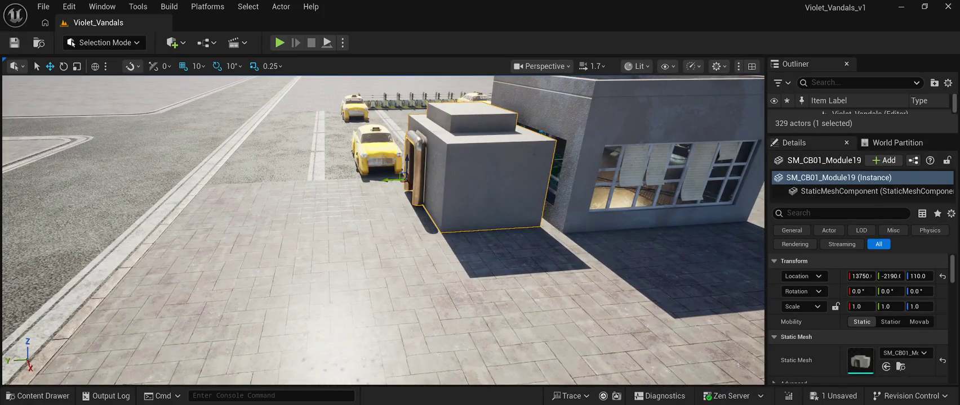
{"action": "mouse_move", "coordinate": [391, 180]}
{"action": "left_mouse_down"}
{"action": "mouse_move", "coordinate": [412, 179]}
{"action": "mouse_move", "coordinate": [346, 177]}
{"action": "left_mouse_up"}
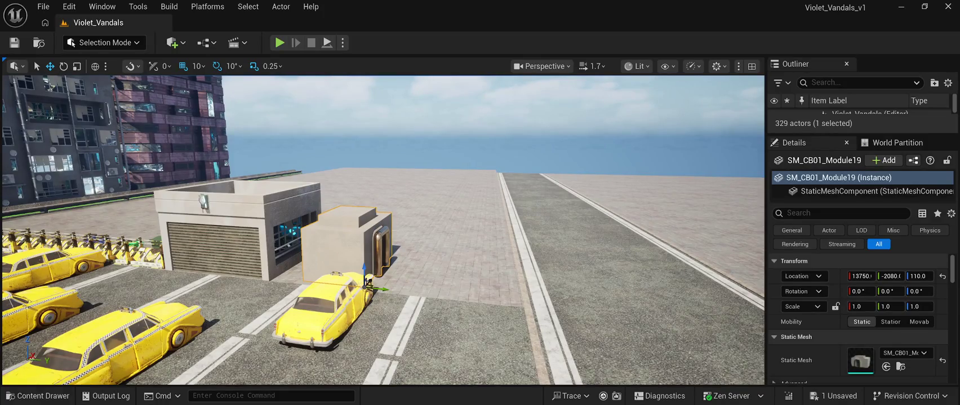
{"action": "key", "text": "ctrl+b"}
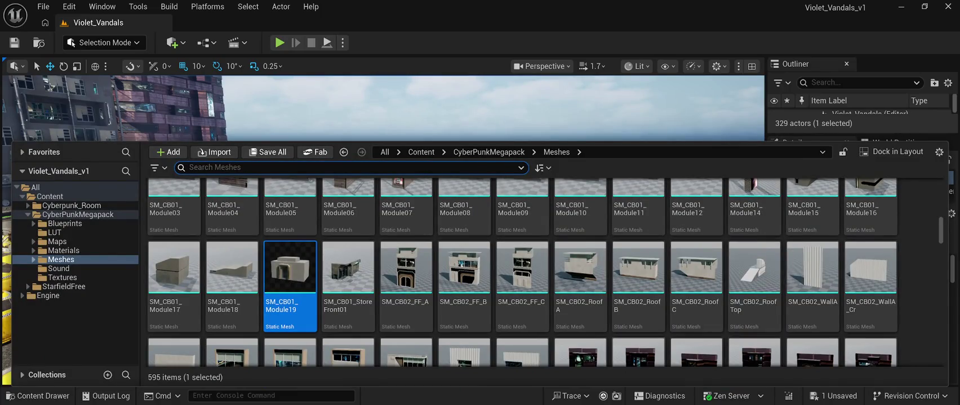
Try an SM_CB01_StoreFront01 storefront on the plaza, then delete it and reopen the library
{"action": "left_click", "coordinate": [348, 276]}
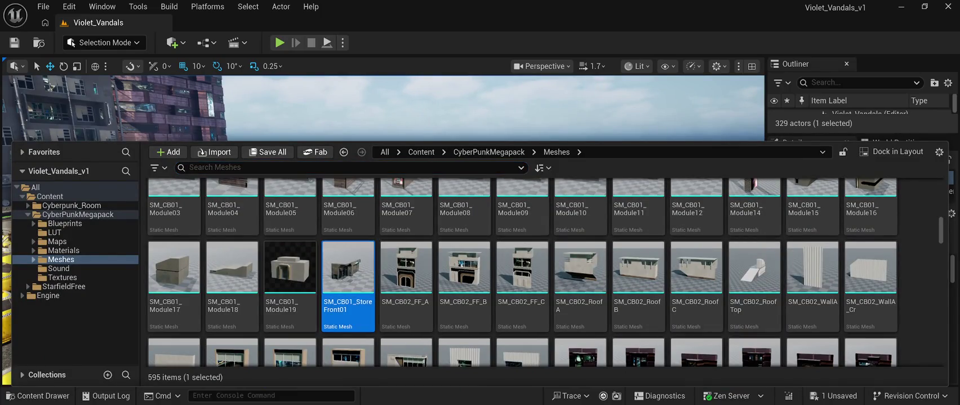
{"action": "left_click_drag", "start_coordinate": [290, 268], "coordinate": [365, 285]}
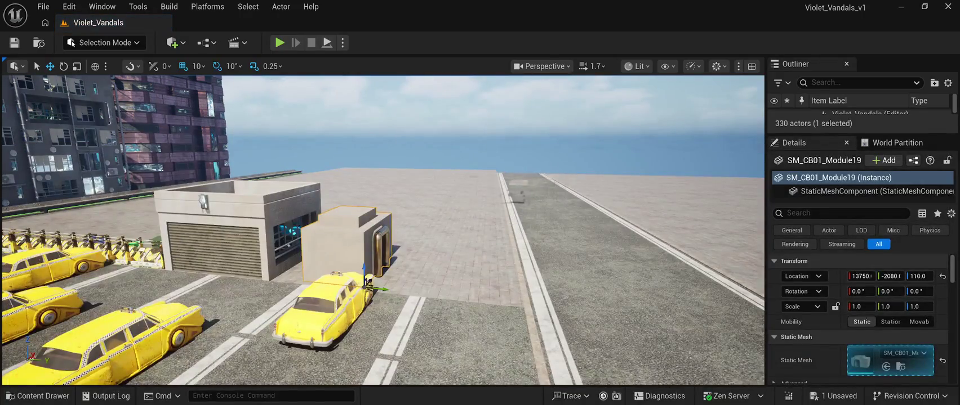
{"action": "left_click", "coordinate": [461, 204]}
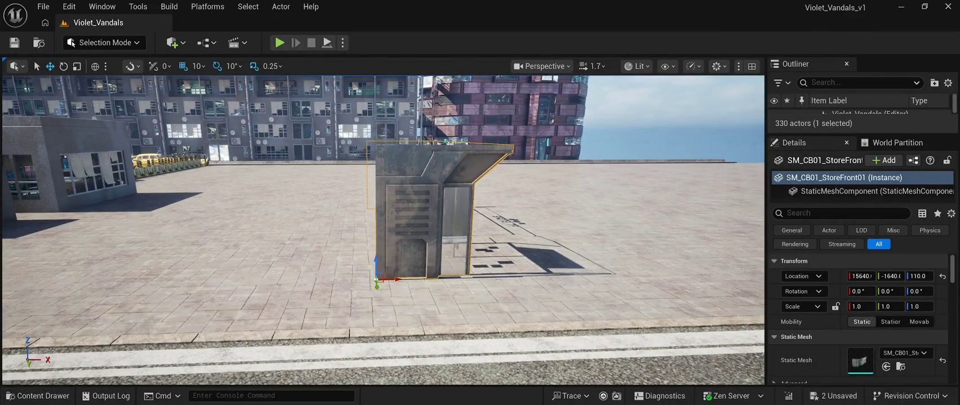
{"action": "key", "text": "Delete"}
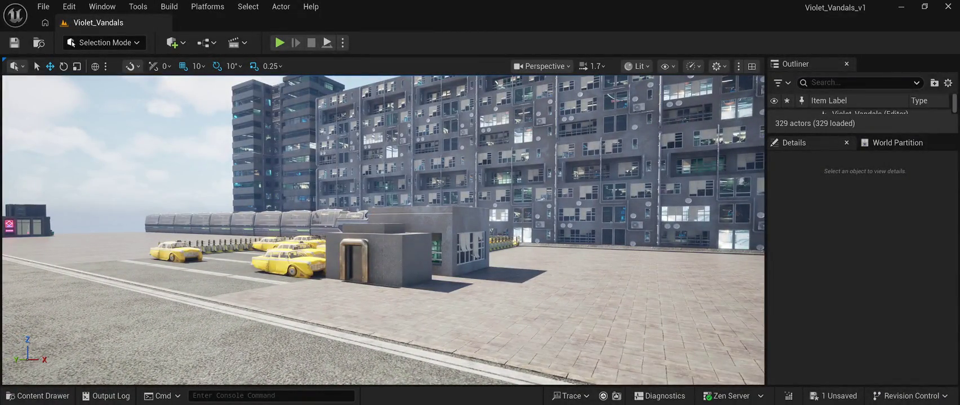
{"action": "key", "text": "ctrl+space"}
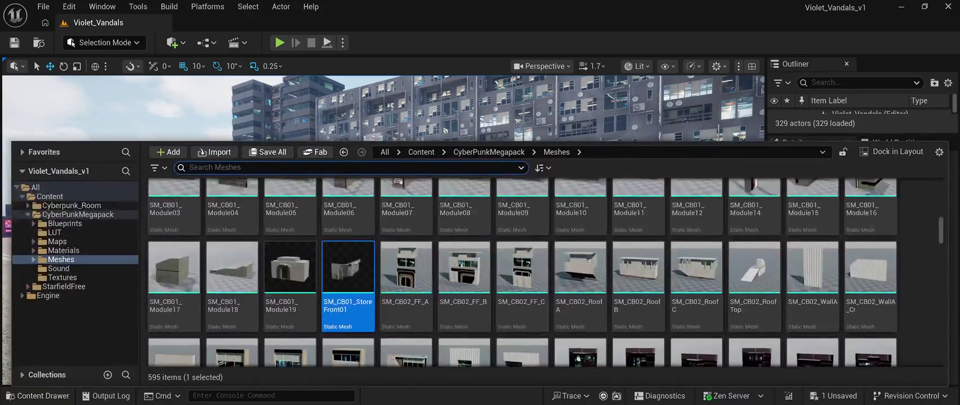
{"action": "scroll", "coordinate": [521, 272], "scroll_direction": "down", "scroll_amount": 2}
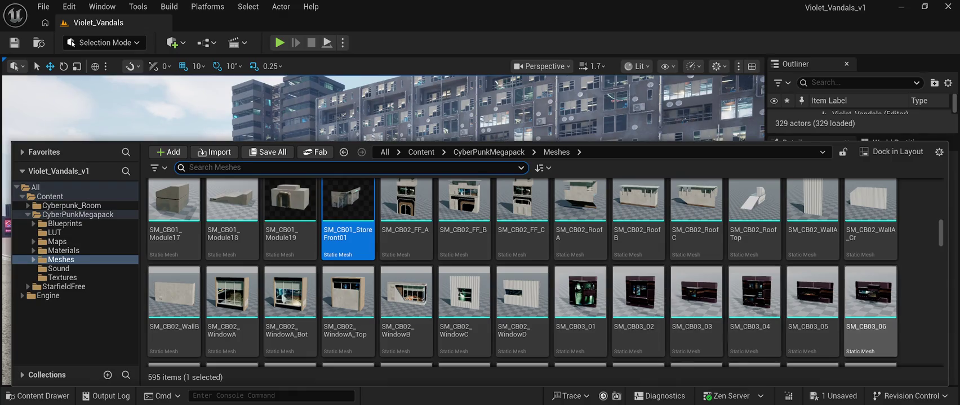
{"action": "scroll", "coordinate": [754, 307], "scroll_direction": "down", "scroll_amount": 2}
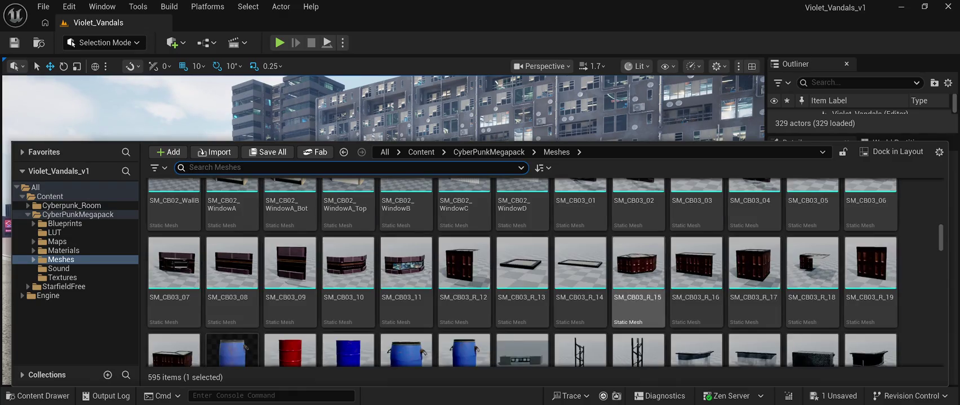
Place the SM_CB01_Module14 billboard tower on the plaza
{"action": "scroll", "coordinate": [580, 304], "scroll_direction": "down", "scroll_amount": 1}
{"action": "scroll", "coordinate": [521, 272], "scroll_direction": "up", "scroll_amount": 8}
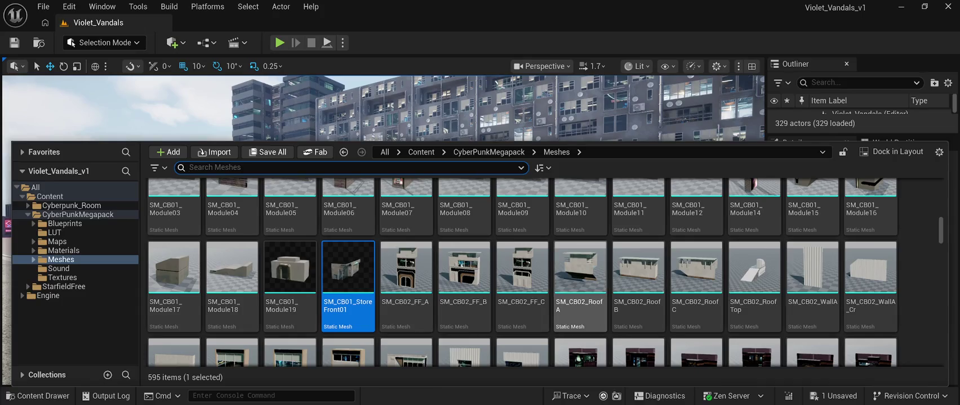
{"action": "scroll", "coordinate": [521, 338], "scroll_direction": "up", "scroll_amount": 1}
{"action": "scroll", "coordinate": [521, 272], "scroll_direction": "up", "scroll_amount": 1}
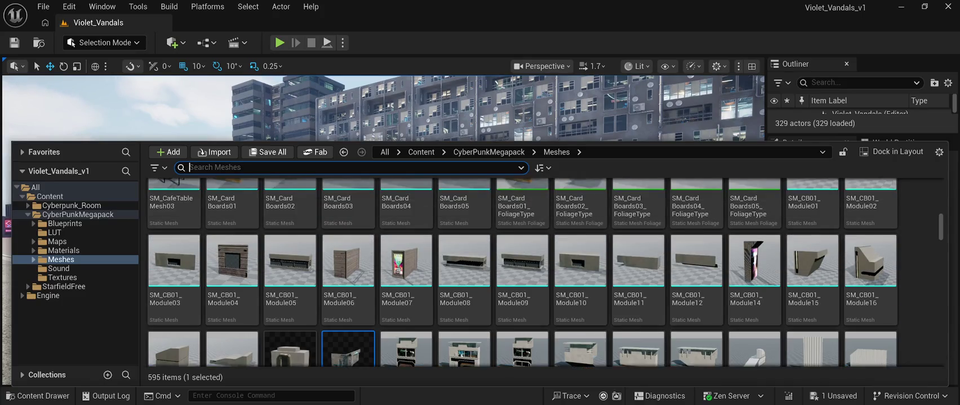
{"action": "left_click", "coordinate": [754, 279]}
{"action": "left_click_drag", "start_coordinate": [754, 279], "coordinate": [619, 169]}
{"action": "mouse_move", "coordinate": [754, 363]}
{"action": "left_mouse_down"}
{"action": "mouse_move", "coordinate": [537, 214]}
{"action": "mouse_move", "coordinate": [529, 279]}
{"action": "mouse_move", "coordinate": [507, 315]}
{"action": "left_mouse_up"}
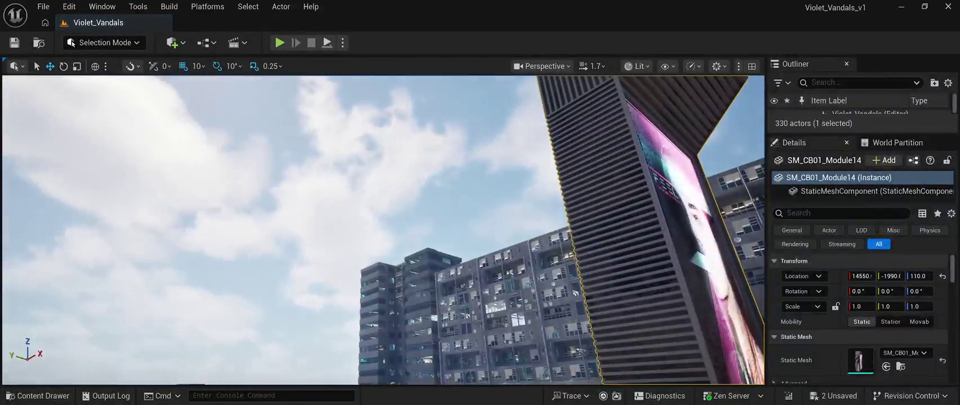
{"action": "key", "text": "f"}
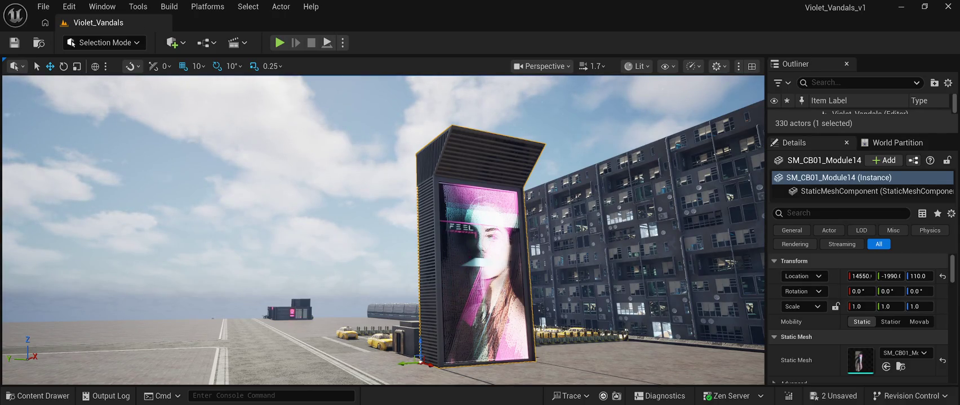
Select the tall striped tower beside the booth and delete it
{"action": "left_click", "coordinate": [169, 141]}
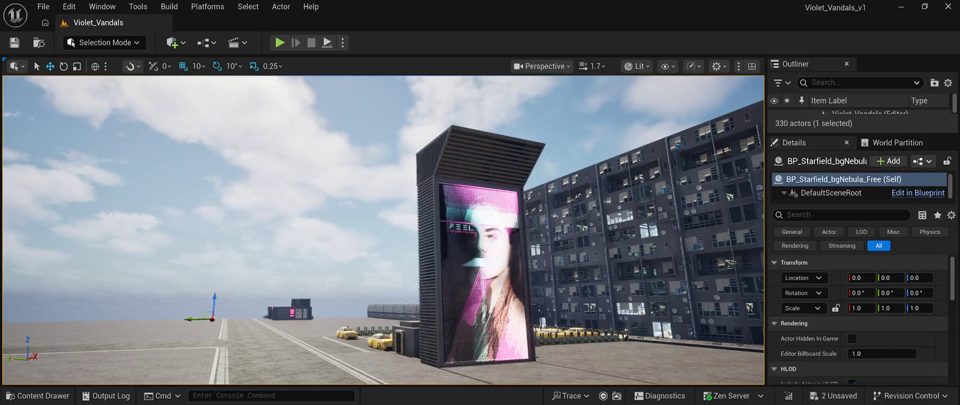
{"action": "key", "text": "w"}
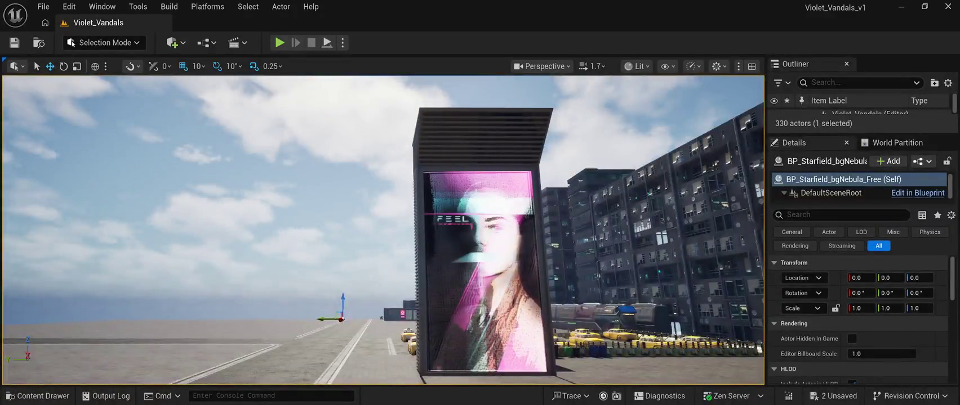
{"action": "key", "text": "s"}
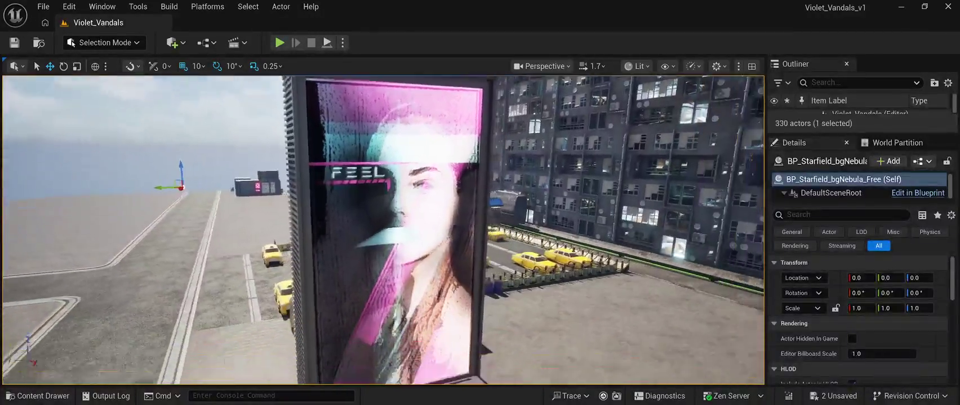
{"action": "key", "text": "a"}
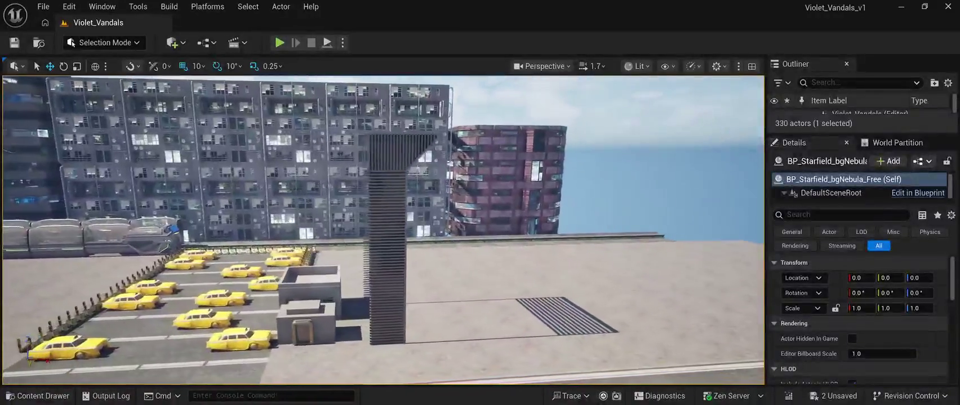
{"action": "left_click", "coordinate": [401, 236]}
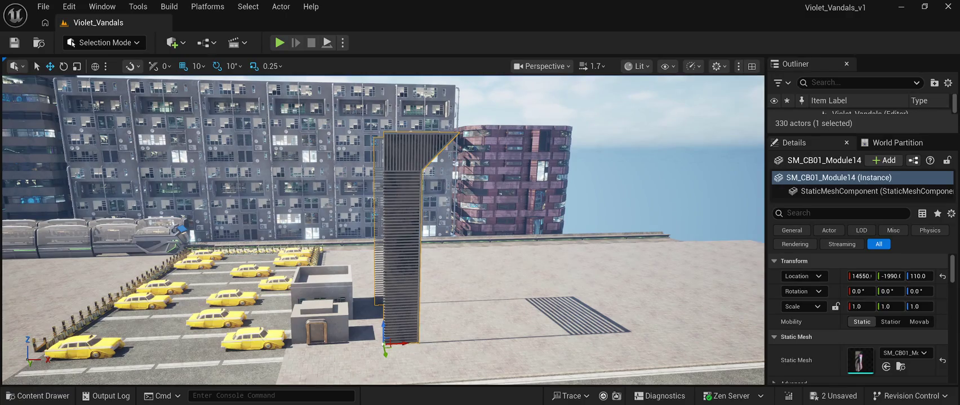
{"action": "key", "text": "Delete"}
{"action": "key", "text": "w"}
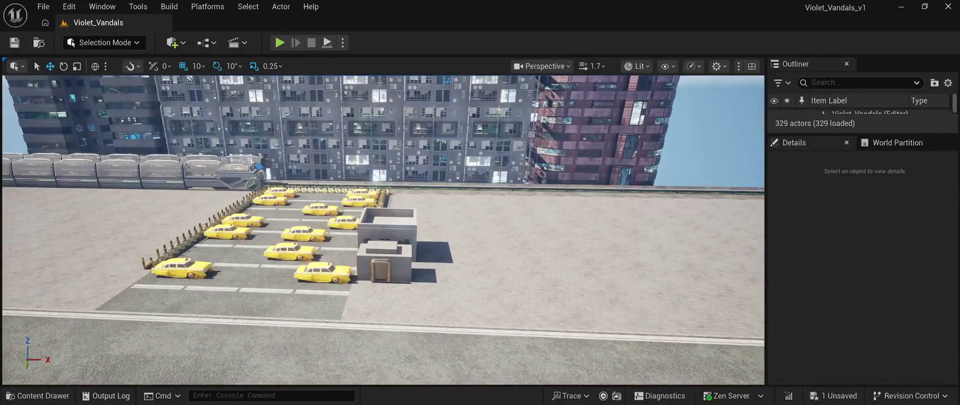
{"action": "key", "text": "ctrl+space"}
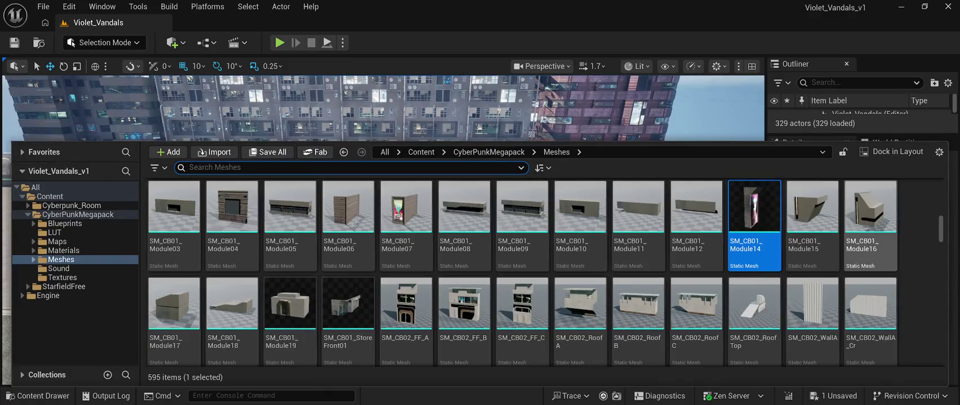
{"action": "scroll", "coordinate": [754, 316], "scroll_direction": "up", "scroll_amount": 1}
{"action": "scroll", "coordinate": [754, 315], "scroll_direction": "down", "scroll_amount": 1}
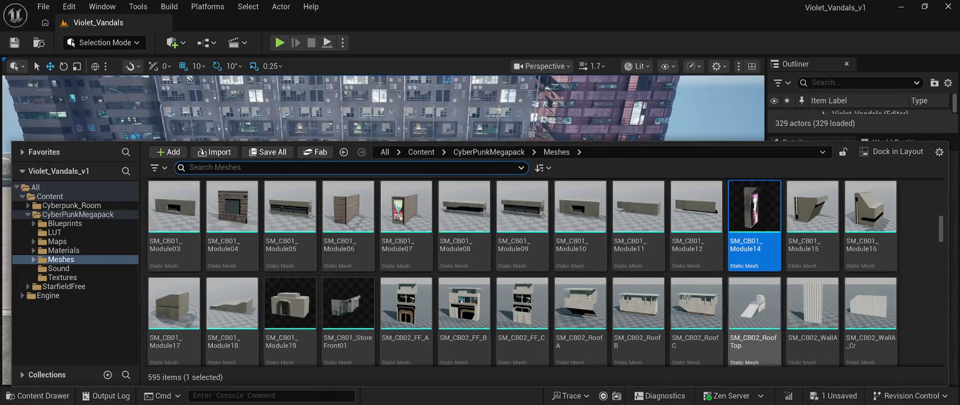
{"action": "scroll", "coordinate": [754, 315], "scroll_direction": "down", "scroll_amount": 1}
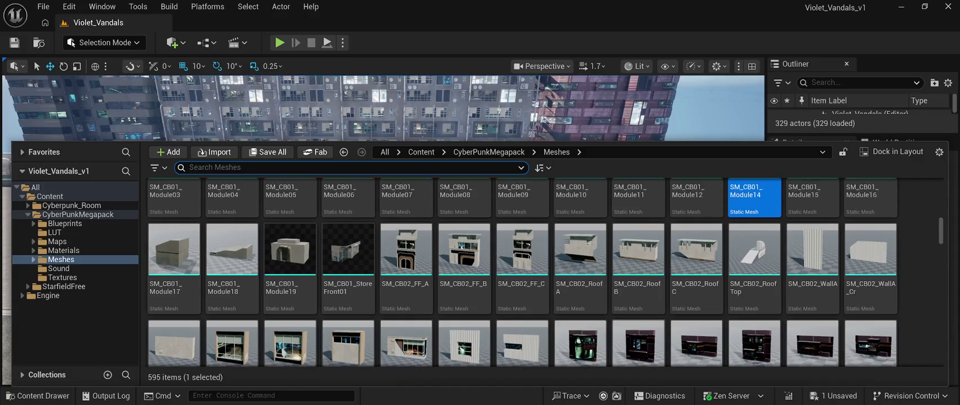
{"action": "scroll", "coordinate": [696, 270], "scroll_direction": "down", "scroll_amount": 2}
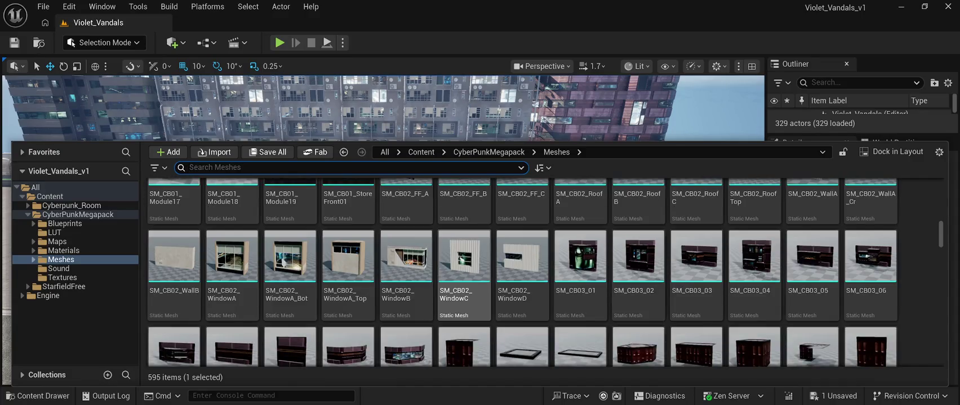
{"action": "scroll", "coordinate": [639, 242], "scroll_direction": "down", "scroll_amount": 4}
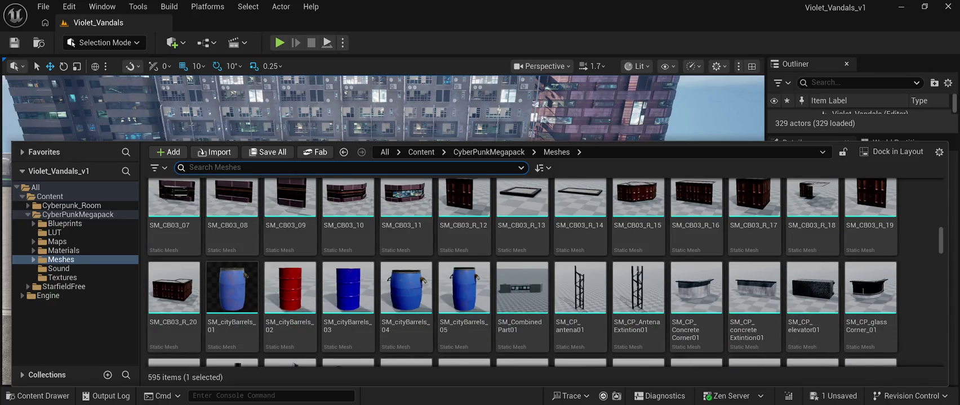
{"action": "scroll", "coordinate": [754, 276], "scroll_direction": "down", "scroll_amount": 1}
{"action": "scroll", "coordinate": [638, 270], "scroll_direction": "up", "scroll_amount": 5}
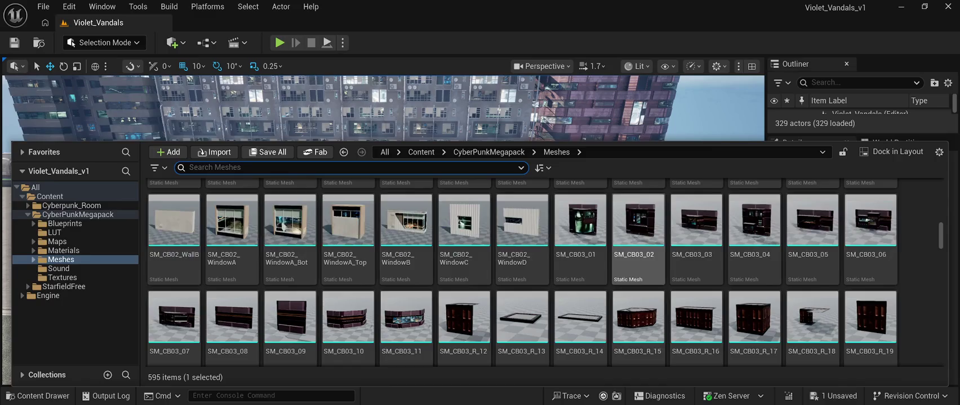
{"action": "scroll", "coordinate": [638, 270], "scroll_direction": "up", "scroll_amount": 5}
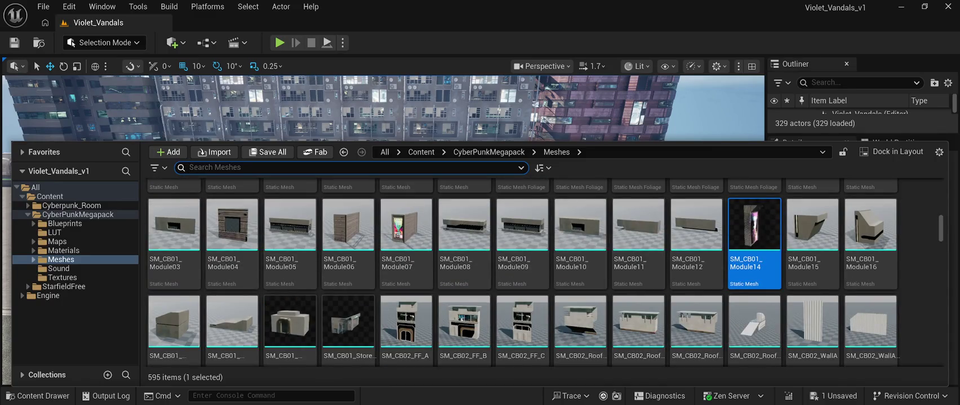
{"action": "scroll", "coordinate": [638, 270], "scroll_direction": "down", "scroll_amount": 1}
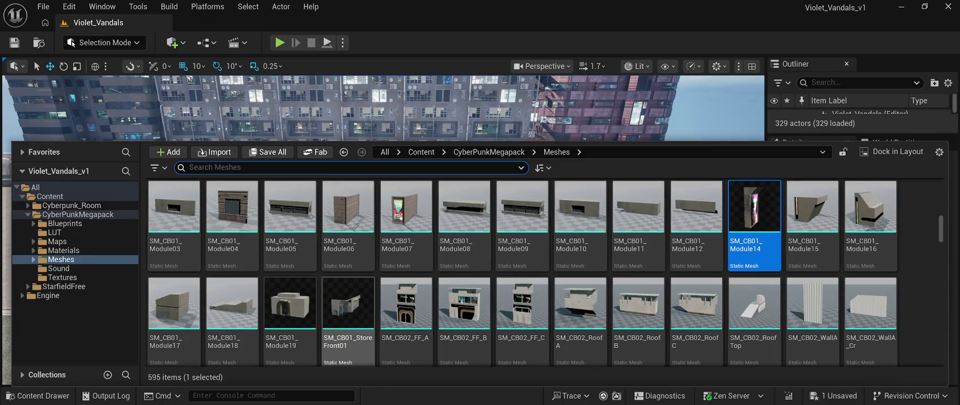
{"action": "scroll", "coordinate": [581, 315], "scroll_direction": "up", "scroll_amount": 4}
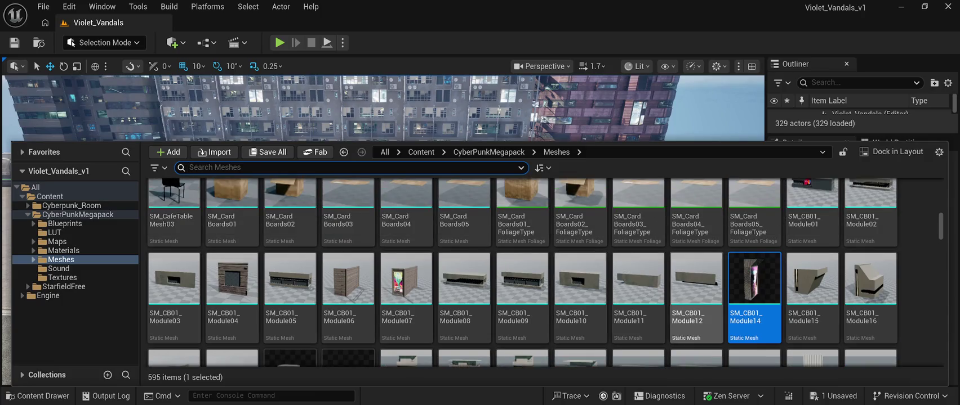
{"action": "scroll", "coordinate": [464, 281], "scroll_direction": "up", "scroll_amount": 3}
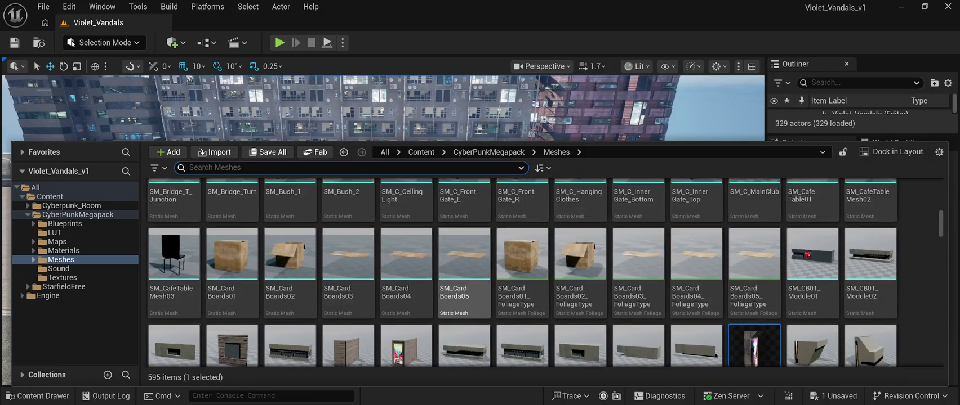
{"action": "scroll", "coordinate": [464, 253], "scroll_direction": "down", "scroll_amount": 1}
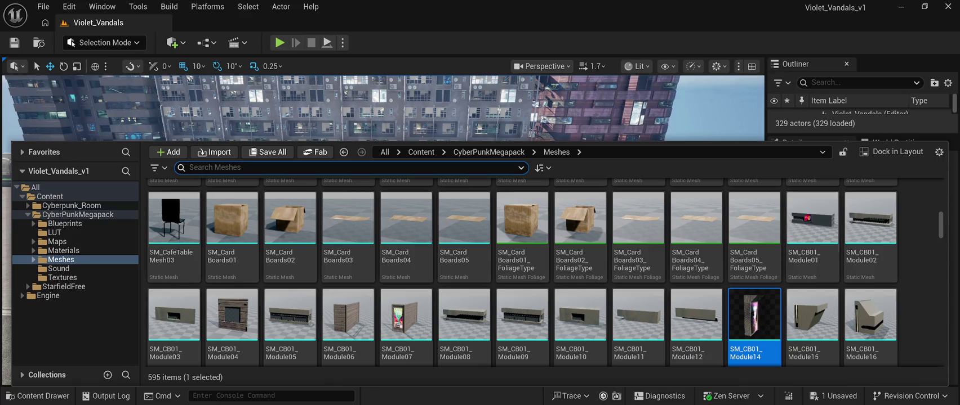
{"action": "mouse_move", "coordinate": [754, 315]}
{"action": "left_mouse_down"}
{"action": "mouse_move", "coordinate": [732, 237]}
{"action": "mouse_move", "coordinate": [619, 124]}
{"action": "mouse_move", "coordinate": [650, 256]}
{"action": "mouse_move", "coordinate": [594, 284]}
{"action": "left_mouse_up"}
{"action": "key", "text": "f"}
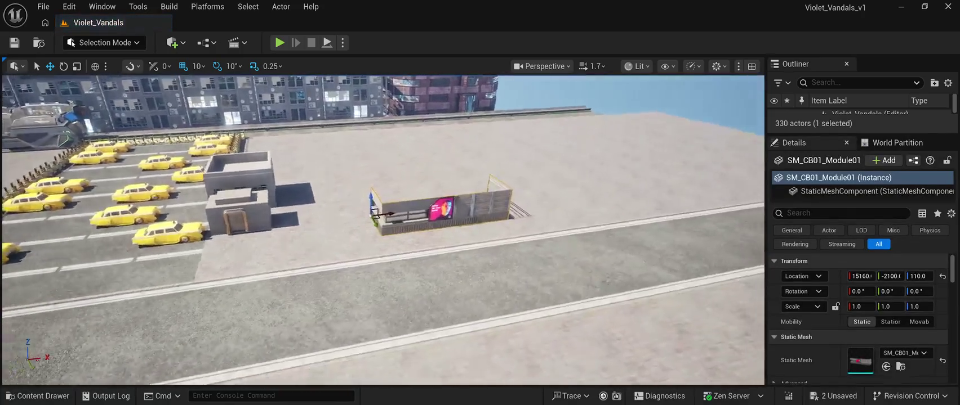
{"action": "scroll", "coordinate": [383, 231], "scroll_direction": "up", "scroll_amount": 5}
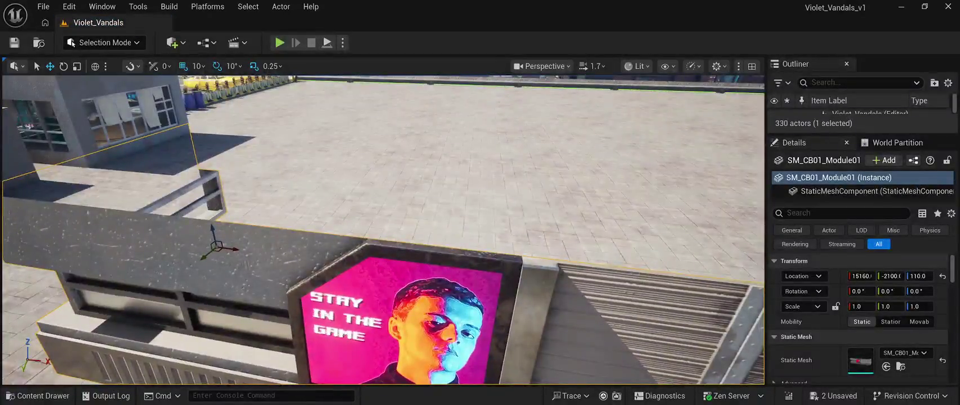
{"action": "scroll", "coordinate": [383, 231], "scroll_direction": "down", "scroll_amount": 3}
{"action": "scroll", "coordinate": [383, 231], "scroll_direction": "down", "scroll_amount": 2}
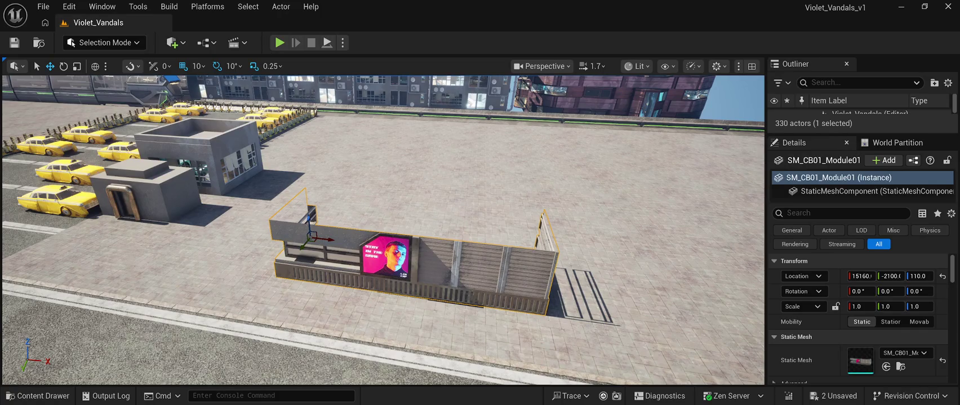
{"action": "key", "text": "Delete"}
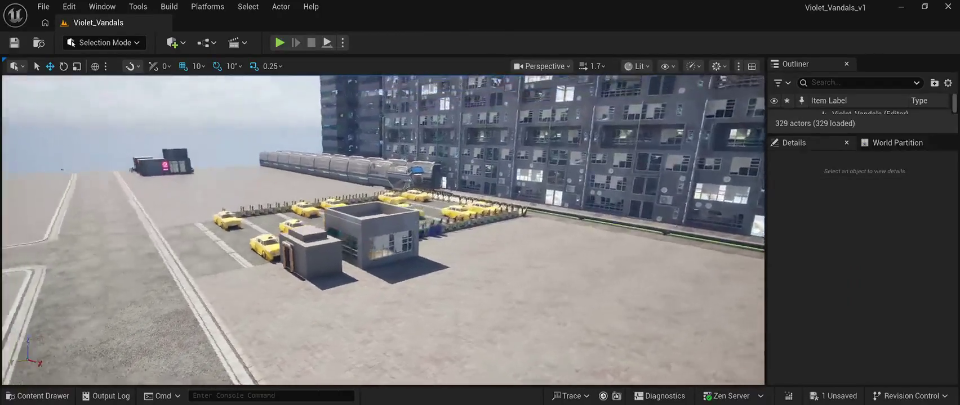
Browse the Content Drawer's mesh assets, then select the StructurePrefab fence piece at the taxi lot edge
{"action": "left_click_drag", "start_coordinate": [383, 231], "coordinate": [453, 204]}
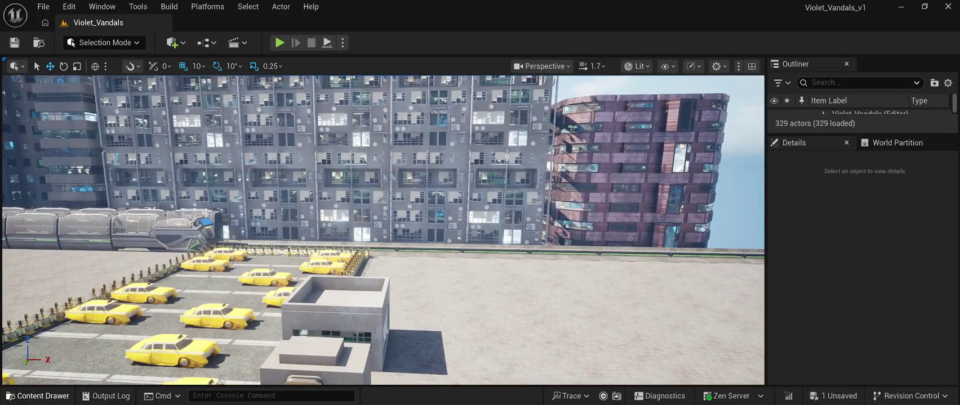
{"action": "left_click", "coordinate": [38, 396]}
{"action": "scroll", "coordinate": [521, 272], "scroll_direction": "up", "scroll_amount": 10}
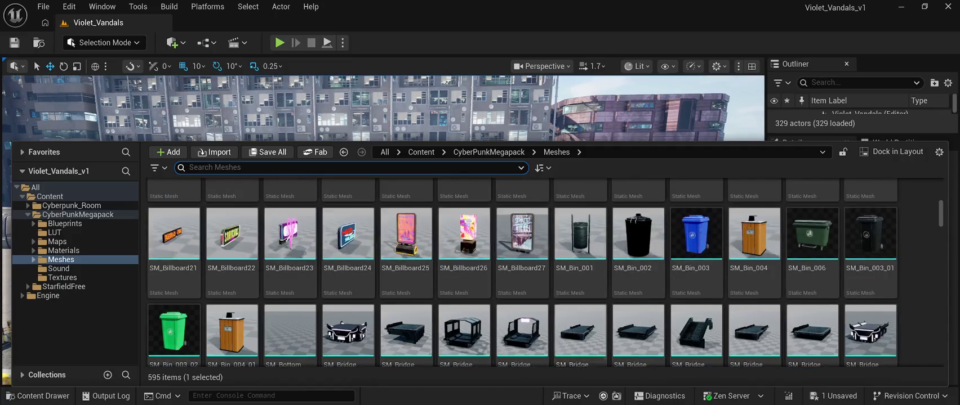
{"action": "scroll", "coordinate": [580, 327], "scroll_direction": "down", "scroll_amount": 1}
{"action": "scroll", "coordinate": [580, 326], "scroll_direction": "up", "scroll_amount": 2}
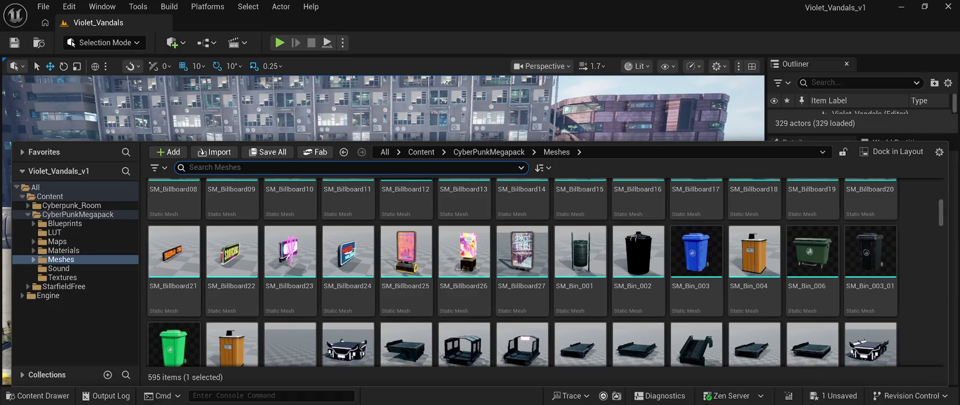
{"action": "left_click", "coordinate": [394, 107]}
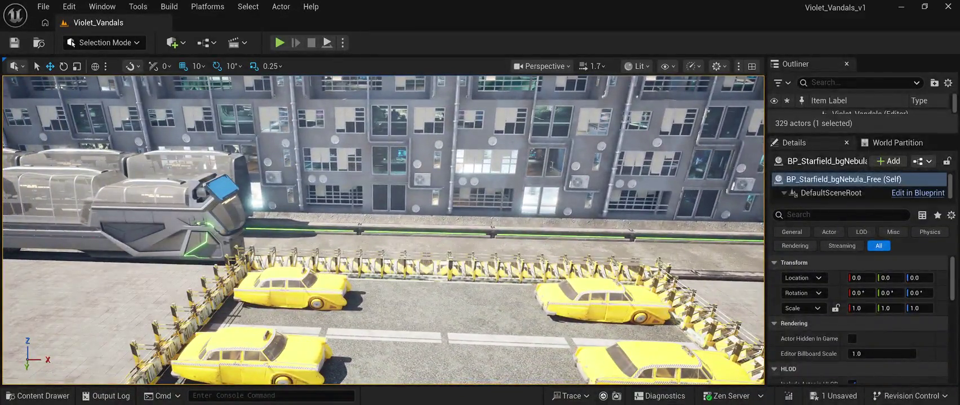
{"action": "left_click", "coordinate": [451, 276]}
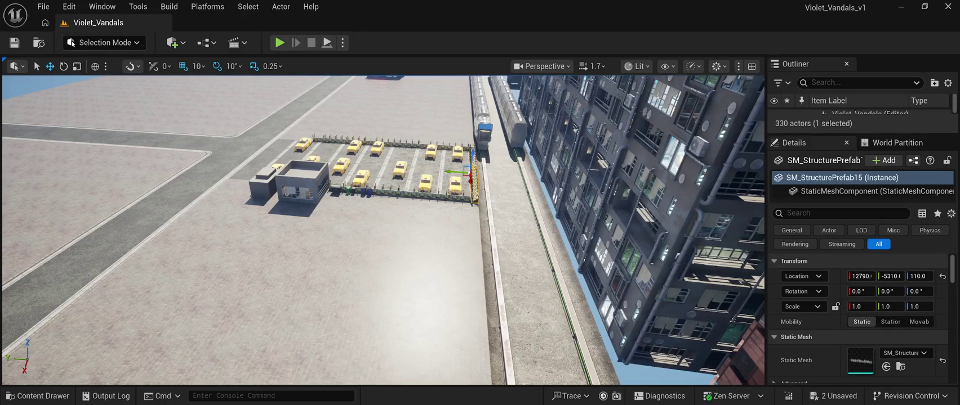
Rotate the SM_StructurePrefab15 fence about -180° in Z and slide it along Y to -6510
{"action": "key", "text": "e"}
{"action": "mouse_move", "coordinate": [453, 183]}
{"action": "left_mouse_down"}
{"action": "mouse_move", "coordinate": [483, 185]}
{"action": "mouse_move", "coordinate": [515, 158]}
{"action": "left_mouse_up"}
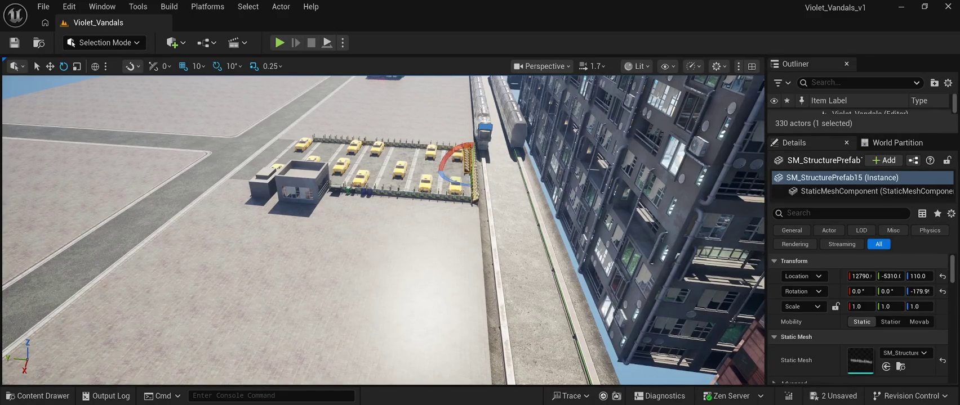
{"action": "key", "text": "w"}
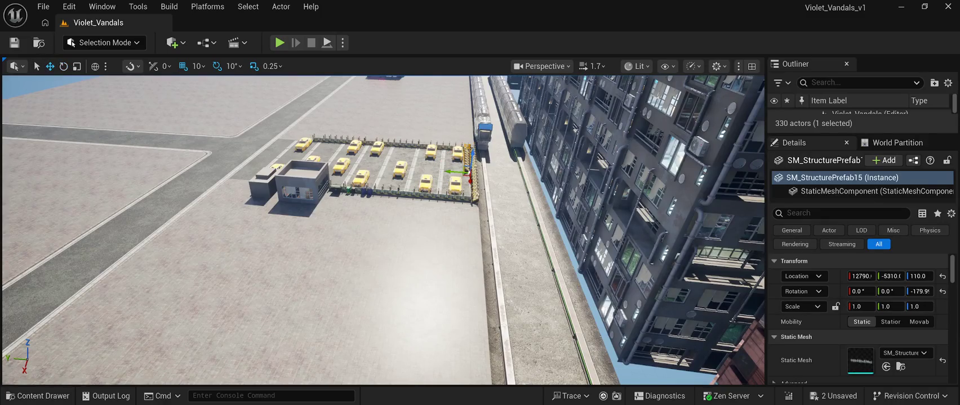
{"action": "left_click_drag", "start_coordinate": [453, 171], "coordinate": [521, 177]}
{"action": "key", "text": "f"}
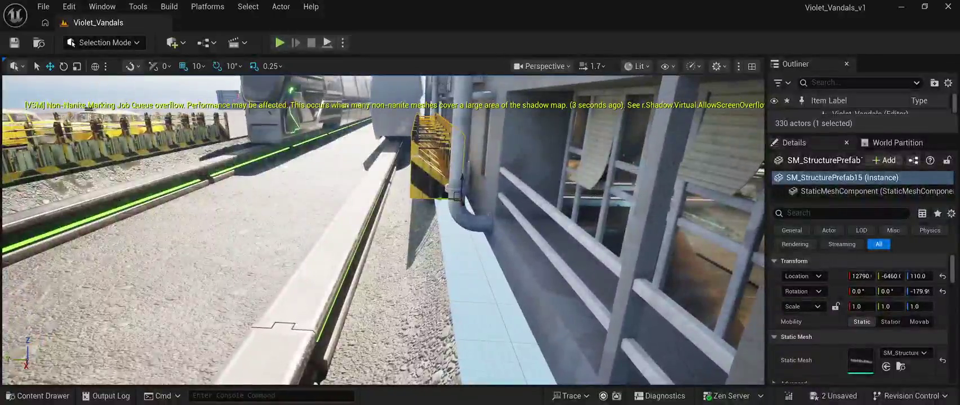
{"action": "left_click_drag", "start_coordinate": [447, 199], "coordinate": [463, 199]}
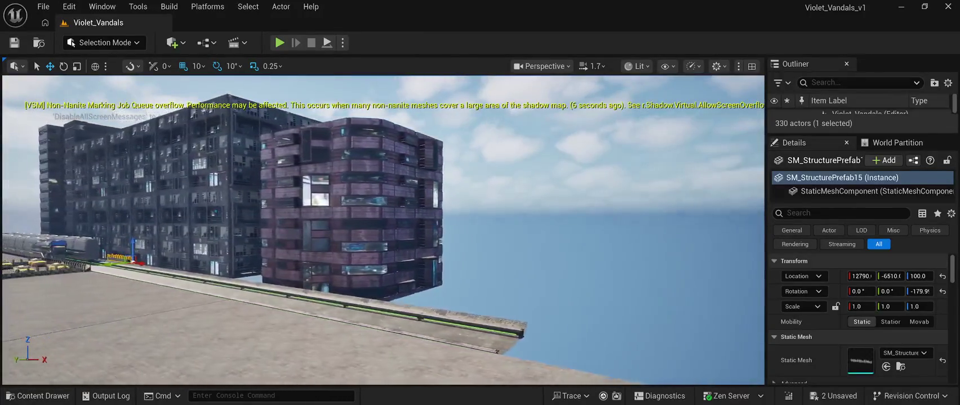
Shift the three purple SM_CPB03 building pieces sideways together, then select the walkway-edge fence
{"action": "left_click", "coordinate": [361, 208]}
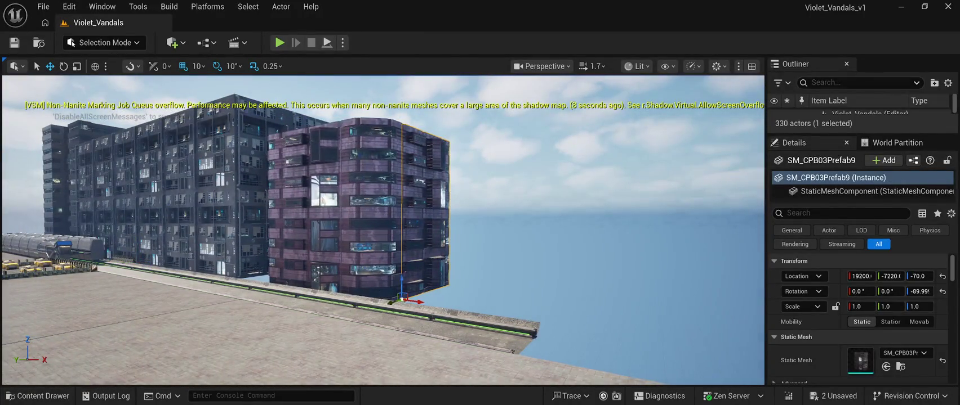
{"action": "left_click", "coordinate": [338, 214], "text": "ctrl"}
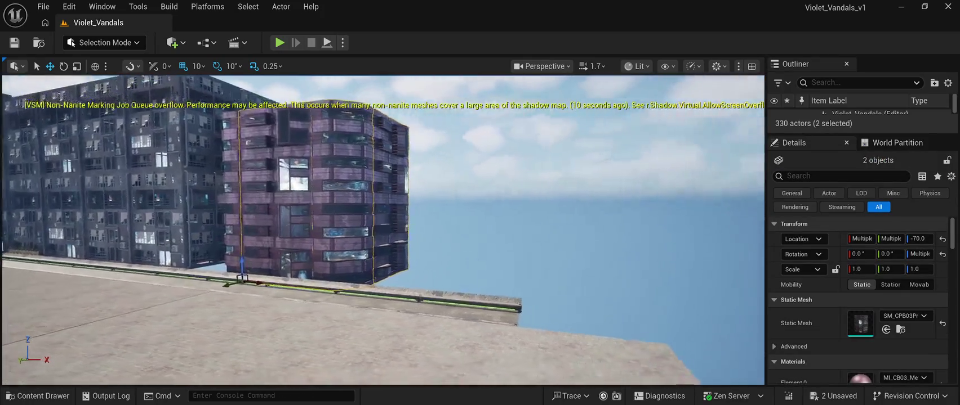
{"action": "left_click", "coordinate": [290, 197], "text": "ctrl"}
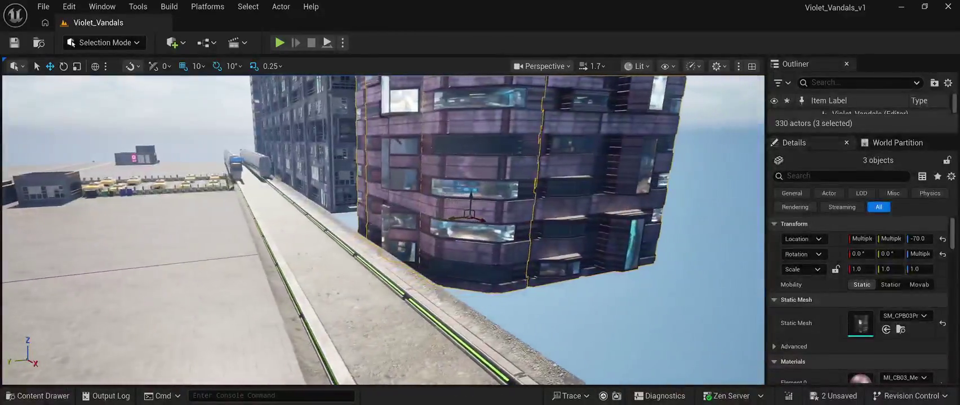
{"action": "mouse_move", "coordinate": [473, 218]}
{"action": "left_mouse_down"}
{"action": "mouse_move", "coordinate": [507, 215]}
{"action": "mouse_move", "coordinate": [470, 214]}
{"action": "left_mouse_up"}
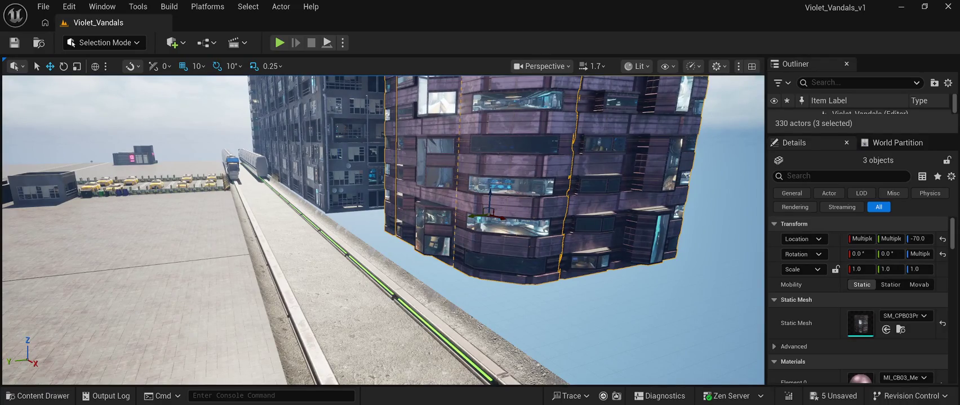
{"action": "left_click", "coordinate": [278, 179]}
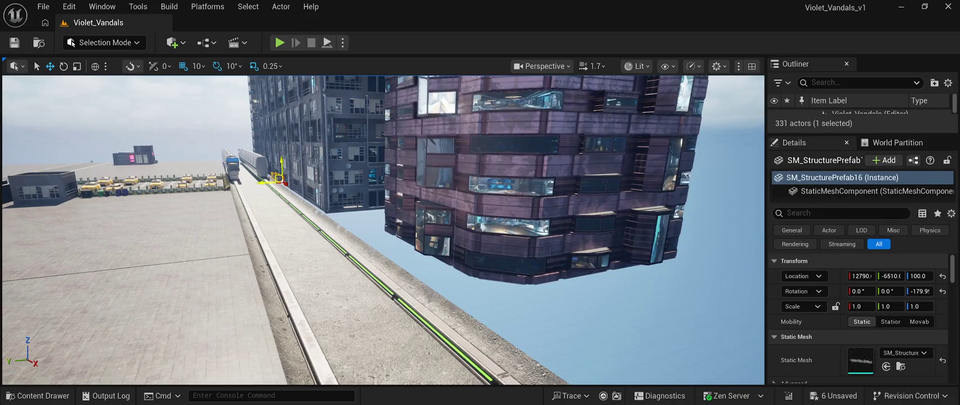
Slide the first fence copy along the walkway edge until it meets its neighbour
{"action": "left_click_drag", "start_coordinate": [282, 183], "coordinate": [499, 321]}
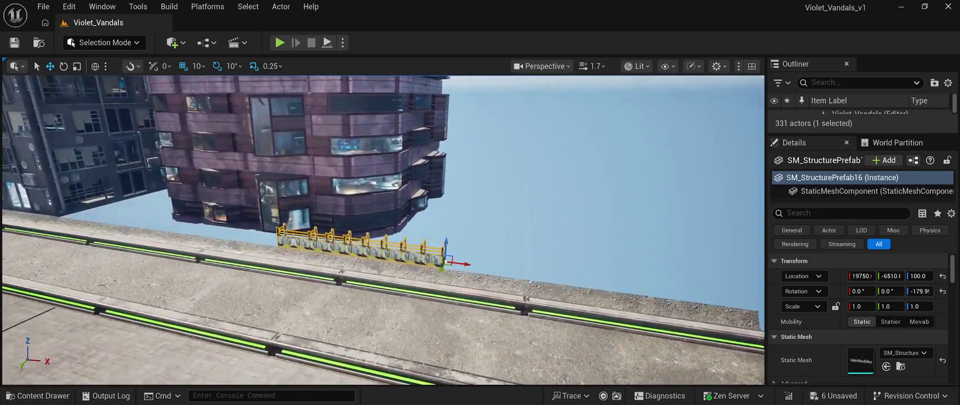
{"action": "left_click_drag", "start_coordinate": [468, 264], "coordinate": [744, 282]}
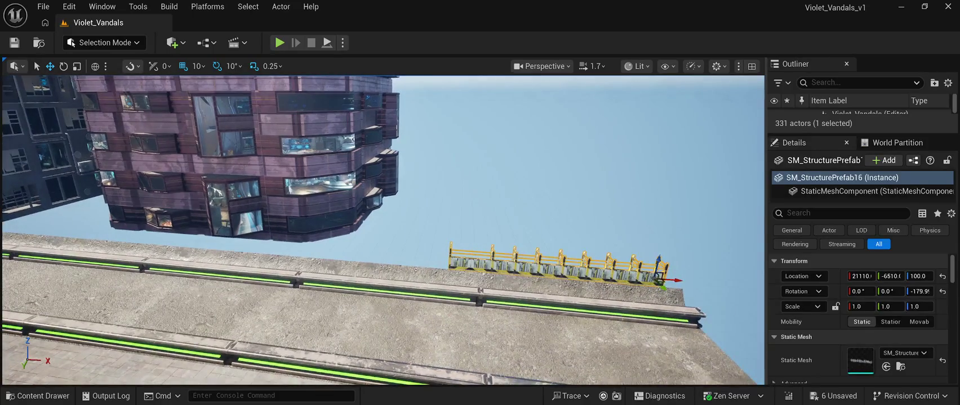
{"action": "left_click_drag", "start_coordinate": [676, 280], "coordinate": [696, 279]}
{"action": "key", "text": "s"}
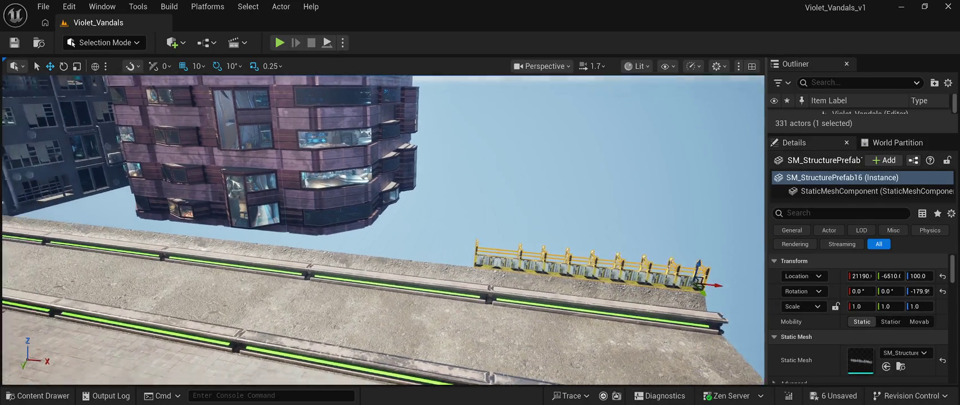
{"action": "key", "text": "s"}
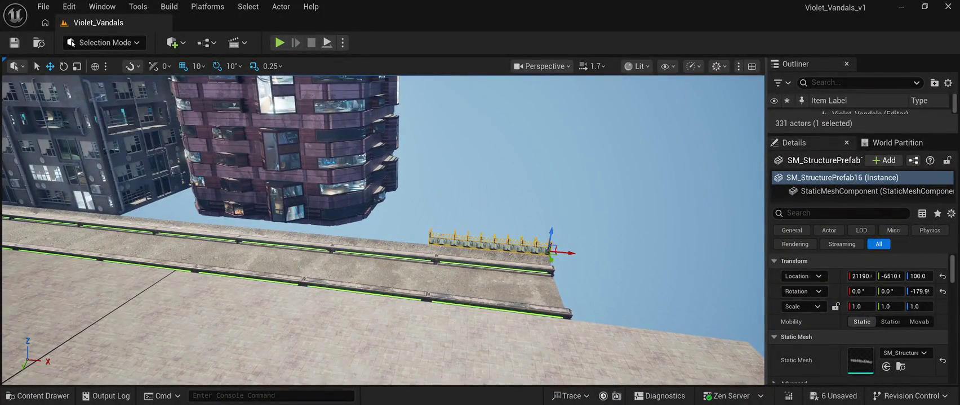
{"action": "left_click_drag", "start_coordinate": [570, 254], "coordinate": [450, 238]}
Place the next fence copy in the following gap and close the seam
{"action": "key", "text": "w"}
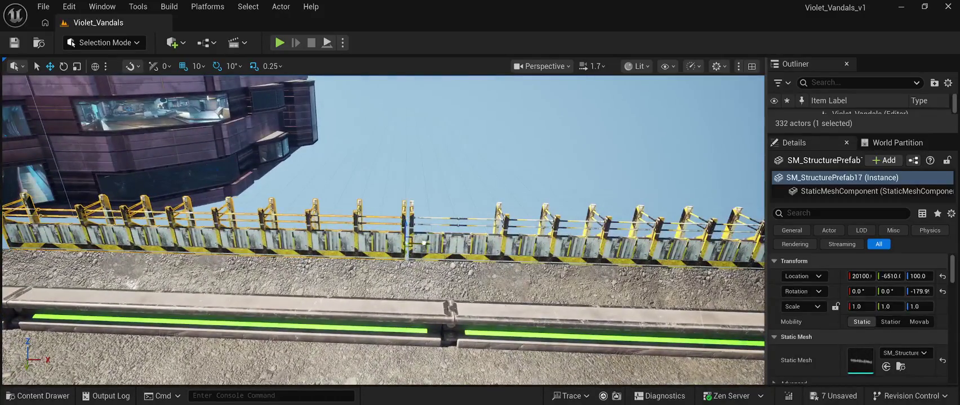
{"action": "key", "text": "s"}
{"action": "key", "text": "a"}
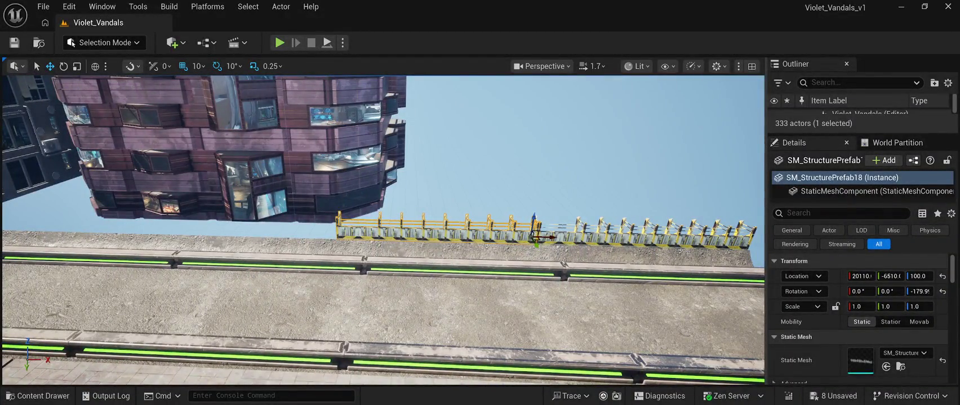
{"action": "mouse_move", "coordinate": [550, 235]}
{"action": "left_mouse_down"}
{"action": "mouse_move", "coordinate": [349, 232]}
{"action": "mouse_move", "coordinate": [356, 222]}
{"action": "left_mouse_up"}
{"action": "scroll", "coordinate": [356, 222], "scroll_direction": "up", "scroll_amount": 5}
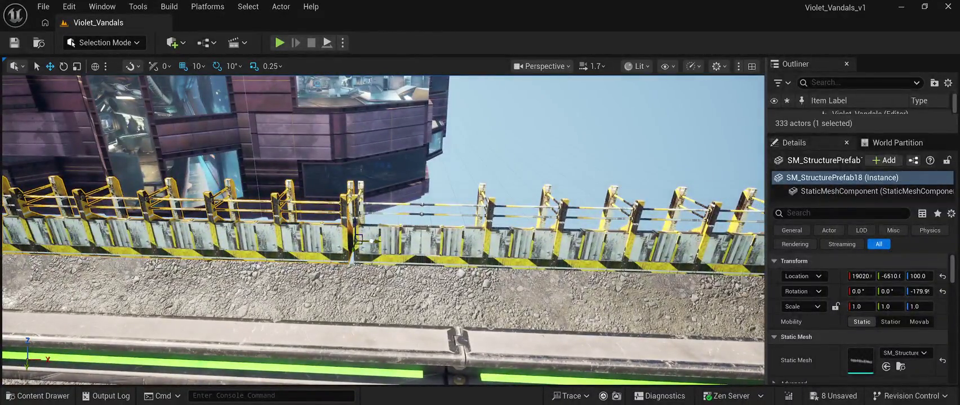
{"action": "left_click_drag", "start_coordinate": [357, 222], "coordinate": [362, 222]}
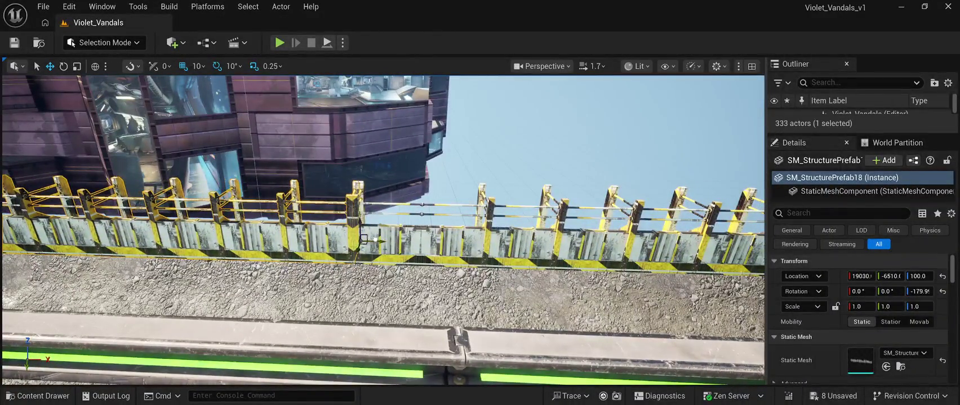
{"action": "scroll", "coordinate": [362, 222], "scroll_direction": "down", "scroll_amount": 5}
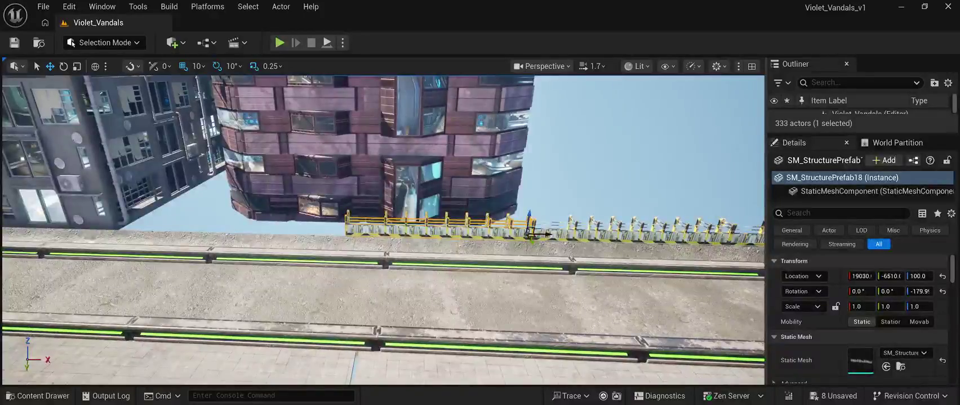
Line up further fence copies end to end, duplicating with Ctrl+D, through SM_StructurePrefab20
{"action": "left_click_drag", "start_coordinate": [538, 232], "coordinate": [350, 230]}
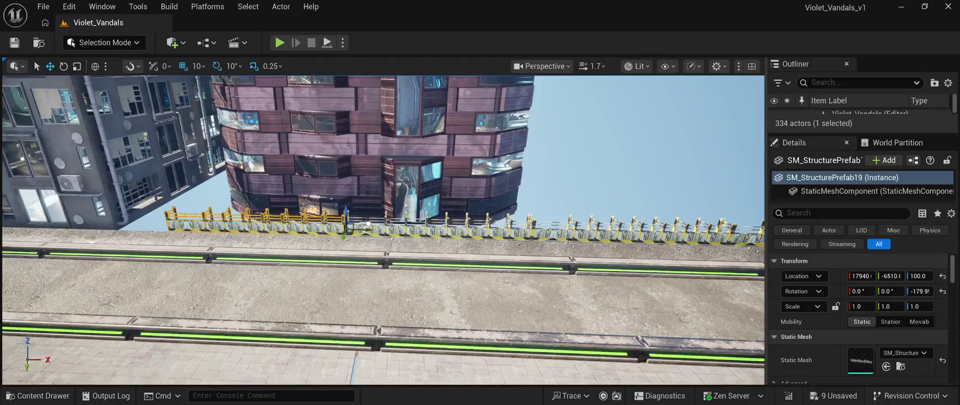
{"action": "scroll", "coordinate": [350, 231], "scroll_direction": "up", "scroll_amount": 8}
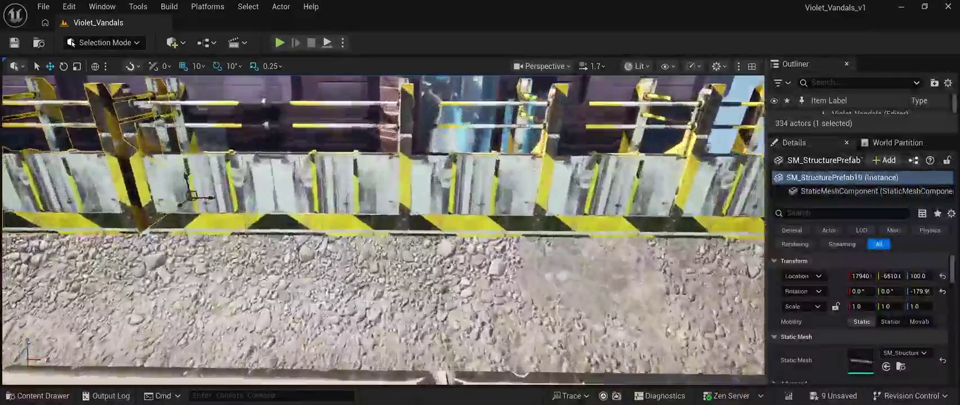
{"action": "scroll", "coordinate": [360, 226], "scroll_direction": "down", "scroll_amount": 2}
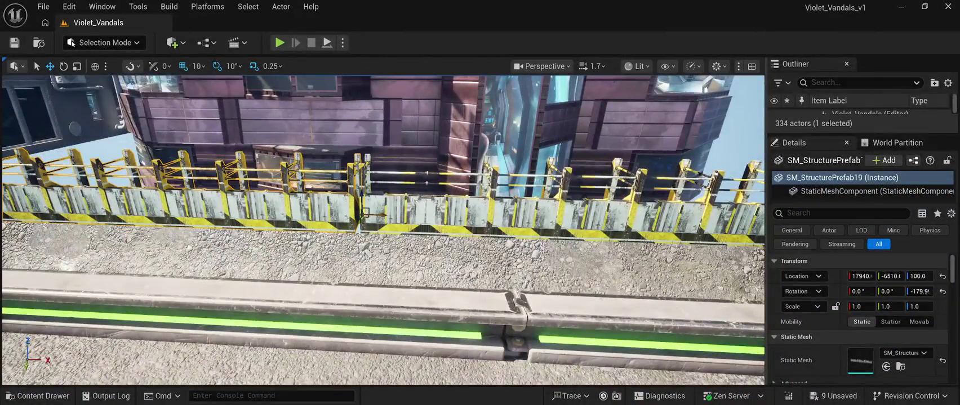
{"action": "left_click_drag", "start_coordinate": [383, 214], "coordinate": [386, 214]}
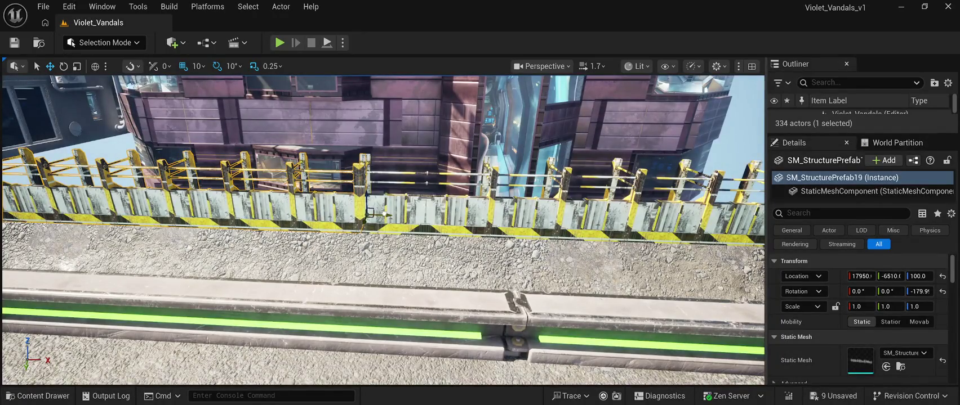
{"action": "scroll", "coordinate": [383, 225], "scroll_direction": "down", "scroll_amount": 10}
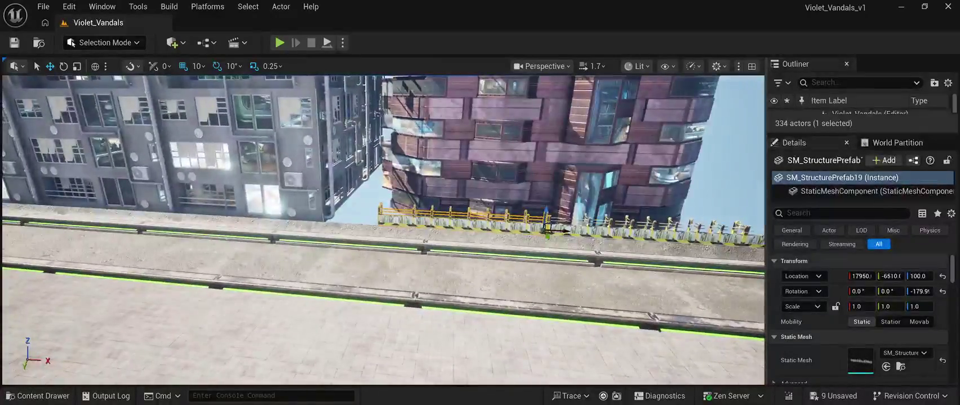
{"action": "key", "text": "ctrl+d"}
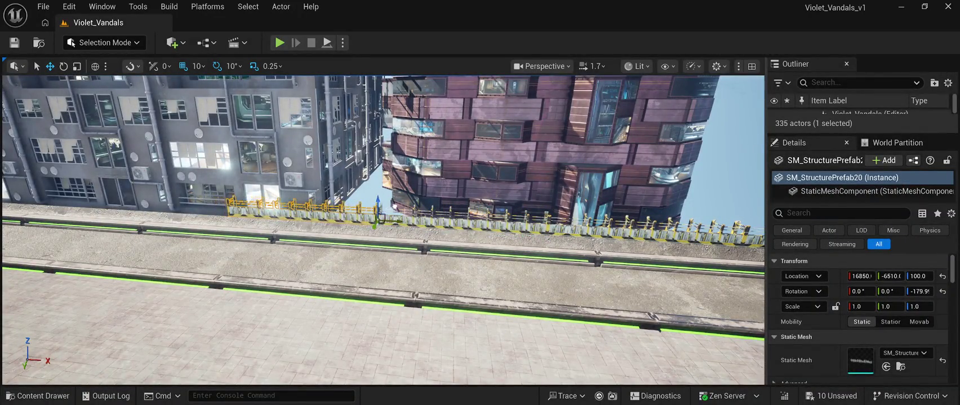
{"action": "scroll", "coordinate": [383, 225], "scroll_direction": "up", "scroll_amount": 10}
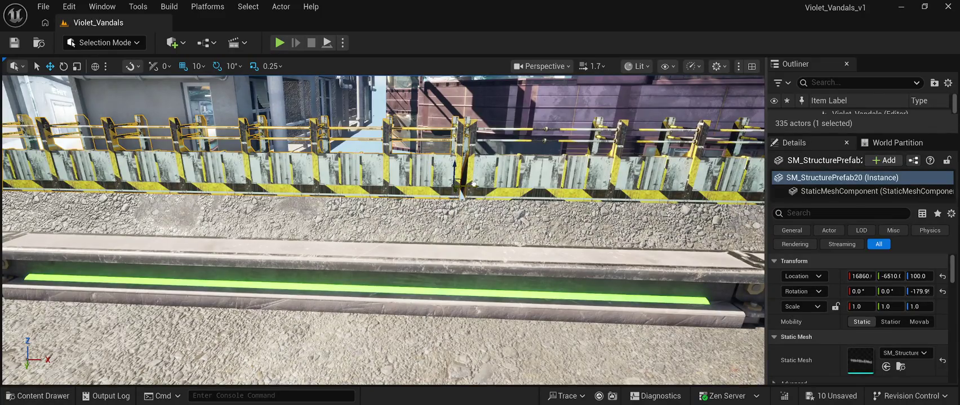
{"action": "left_click_drag", "start_coordinate": [473, 184], "coordinate": [476, 184]}
{"action": "scroll", "coordinate": [383, 231], "scroll_direction": "down", "scroll_amount": 10}
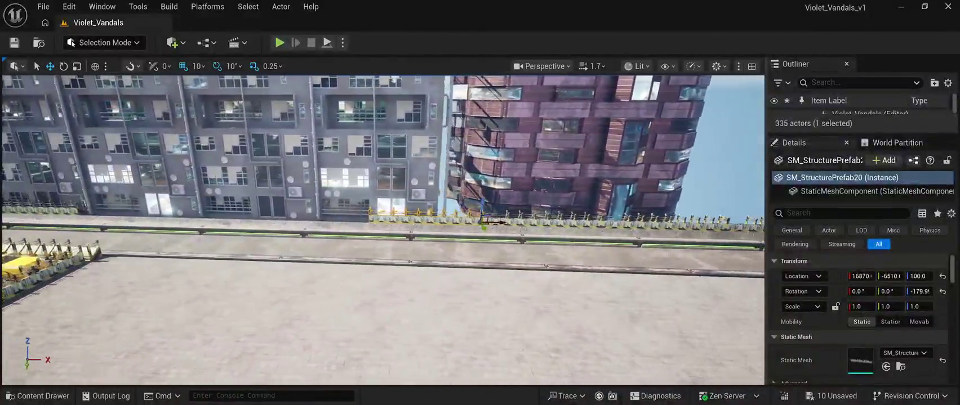
{"action": "mouse_move", "coordinate": [383, 231]}
{"action": "left_mouse_down"}
{"action": "mouse_move", "coordinate": [445, 202]}
{"action": "mouse_move", "coordinate": [378, 207]}
{"action": "mouse_move", "coordinate": [417, 206]}
{"action": "mouse_move", "coordinate": [374, 224]}
{"action": "left_mouse_up"}
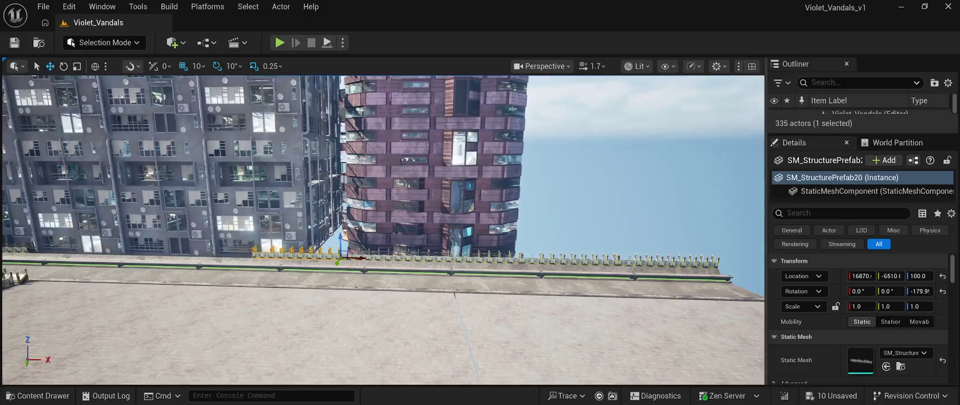
{"action": "key", "text": "ctrl+space"}
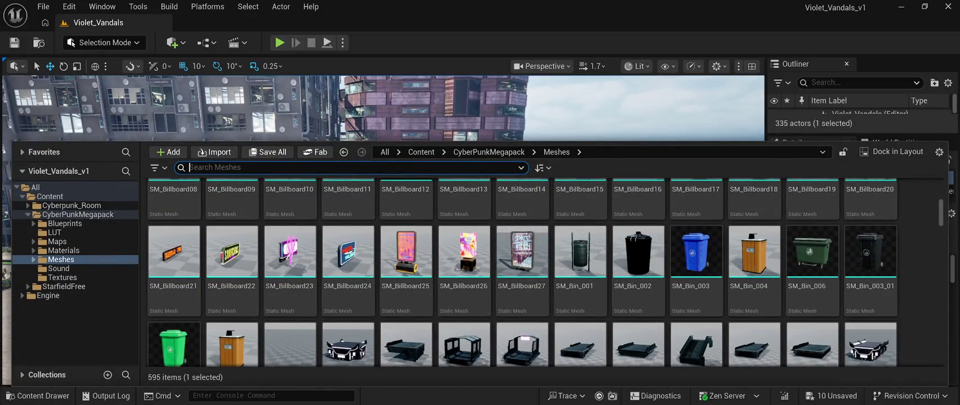
Save all changes and drag SM_Tree1 from the Content Drawer into the level
{"action": "scroll", "coordinate": [406, 304], "scroll_direction": "down", "scroll_amount": 15}
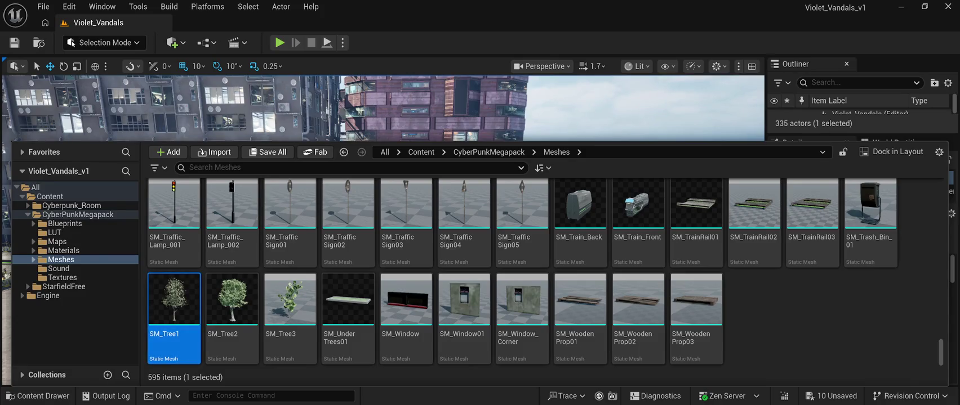
{"action": "left_click", "coordinate": [14, 42]}
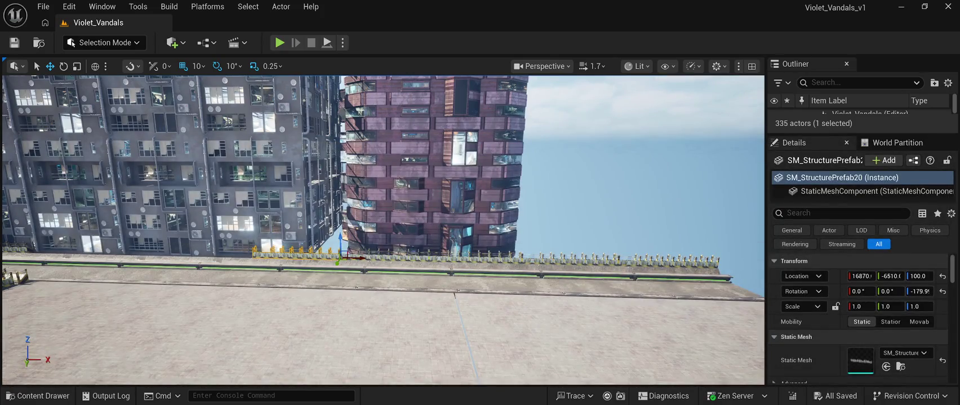
{"action": "left_click", "coordinate": [38, 396]}
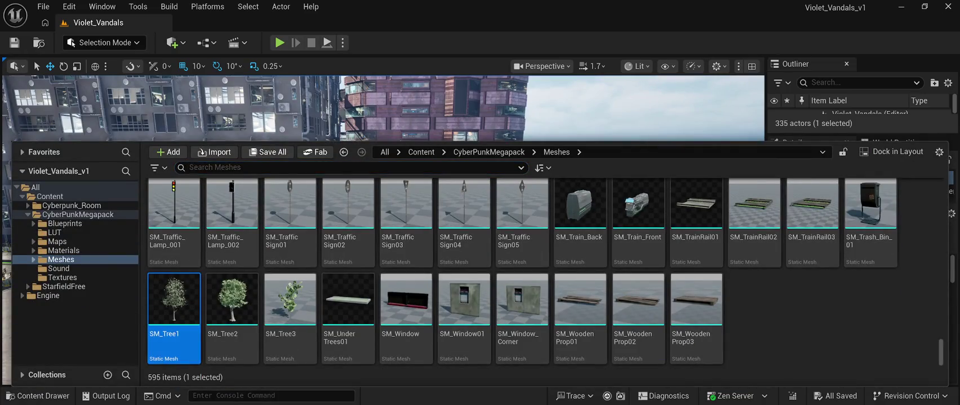
{"action": "mouse_move", "coordinate": [173, 299]}
{"action": "left_mouse_down"}
{"action": "mouse_move", "coordinate": [327, 248]}
{"action": "mouse_move", "coordinate": [341, 256]}
{"action": "left_mouse_up"}
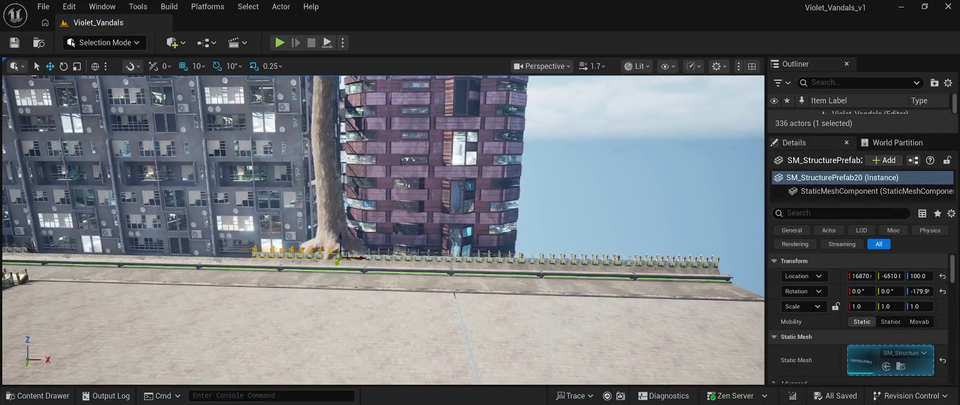
Move the tree along the walkway and lower it onto the ground beside the fence
{"action": "left_click_drag", "start_coordinate": [341, 257], "coordinate": [248, 253]}
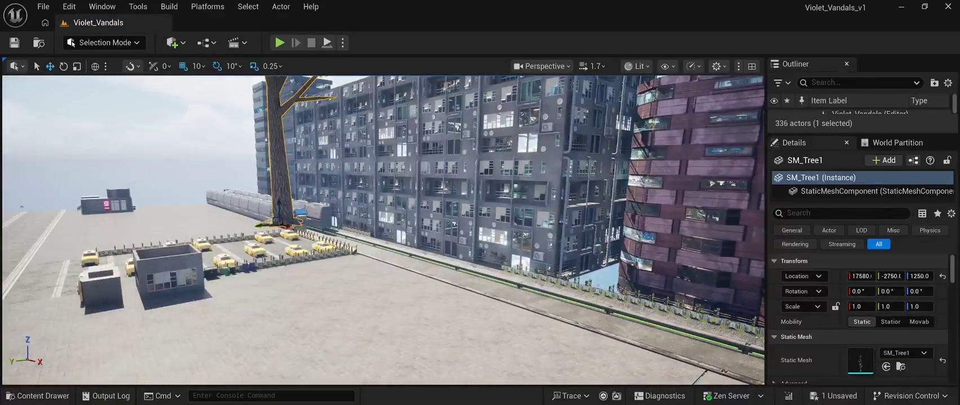
{"action": "mouse_move", "coordinate": [278, 222]}
{"action": "left_mouse_down"}
{"action": "mouse_move", "coordinate": [507, 214]}
{"action": "mouse_move", "coordinate": [646, 190]}
{"action": "left_mouse_up"}
{"action": "key", "text": "f"}
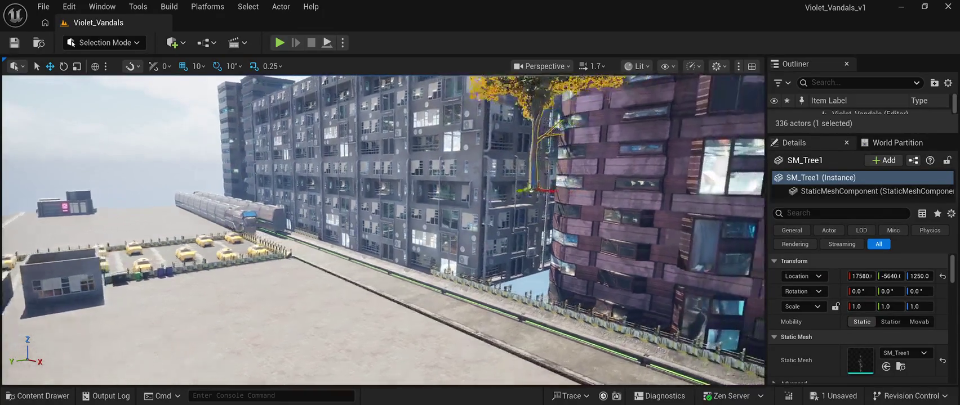
{"action": "mouse_move", "coordinate": [451, 171]}
{"action": "left_mouse_down"}
{"action": "mouse_move", "coordinate": [485, 171]}
{"action": "mouse_move", "coordinate": [465, 226]}
{"action": "mouse_move", "coordinate": [461, 364]}
{"action": "left_mouse_up"}
{"action": "key", "text": "d"}
{"action": "key", "text": "s"}
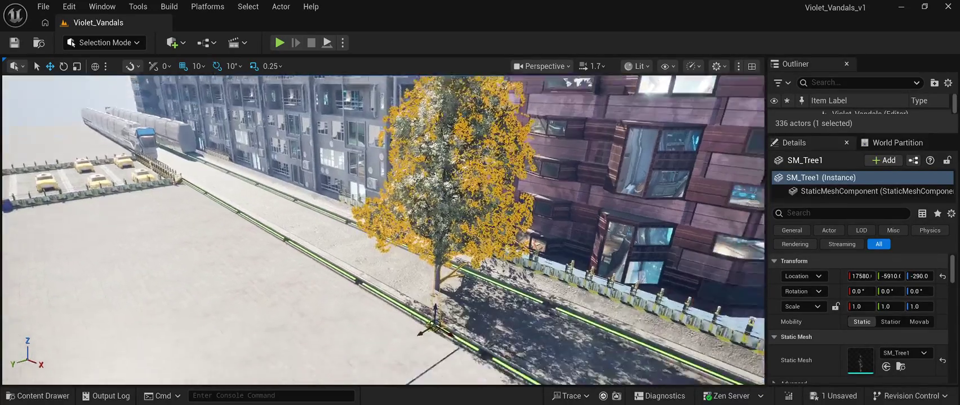
{"action": "mouse_move", "coordinate": [422, 304]}
{"action": "left_mouse_down"}
{"action": "mouse_move", "coordinate": [422, 272]}
{"action": "mouse_move", "coordinate": [518, 225]}
{"action": "mouse_move", "coordinate": [466, 208]}
{"action": "left_mouse_up"}
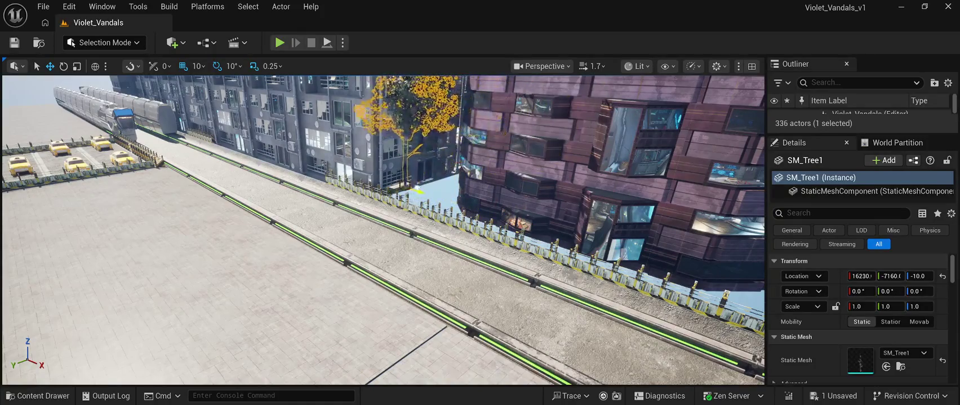
Slide the tree along the fence toward the purple building and nudge it into place
{"action": "left_click_drag", "start_coordinate": [383, 236], "coordinate": [371, 195]}
{"action": "mouse_move", "coordinate": [367, 266]}
{"action": "left_mouse_down"}
{"action": "mouse_move", "coordinate": [406, 268]}
{"action": "mouse_move", "coordinate": [394, 296]}
{"action": "left_mouse_up"}
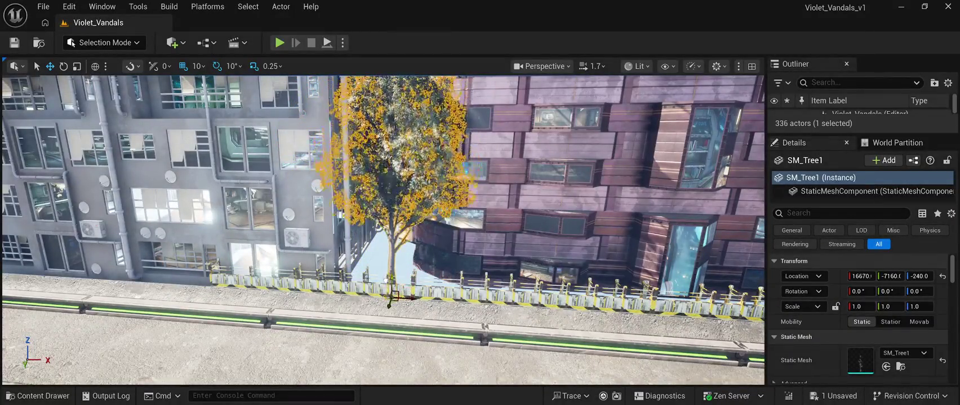
{"action": "scroll", "coordinate": [383, 231], "scroll_direction": "down", "scroll_amount": 10}
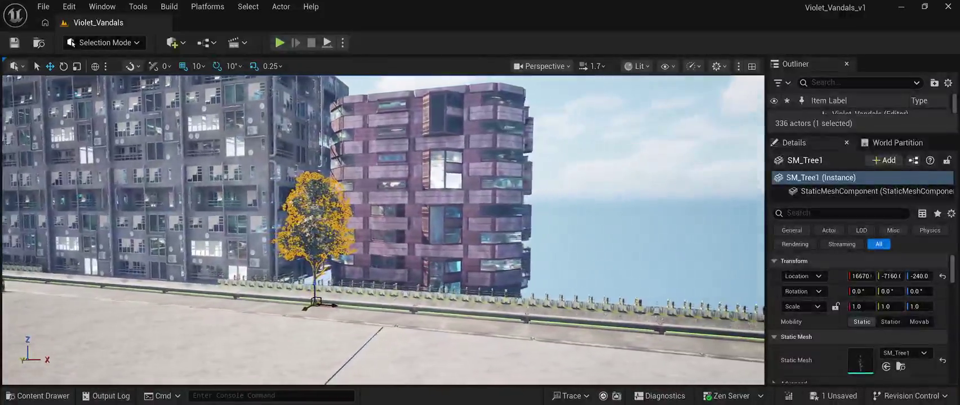
{"action": "mouse_move", "coordinate": [383, 231]}
{"action": "left_mouse_down"}
{"action": "mouse_move", "coordinate": [383, 264]}
{"action": "mouse_move", "coordinate": [417, 247]}
{"action": "mouse_move", "coordinate": [400, 231]}
{"action": "left_mouse_up"}
{"action": "left_click_drag", "start_coordinate": [242, 331], "coordinate": [202, 323]}
Select both SM_CPB03Prefab pink tower halves and shift them left toward the grey apartment block
{"action": "left_click", "coordinate": [395, 236]}
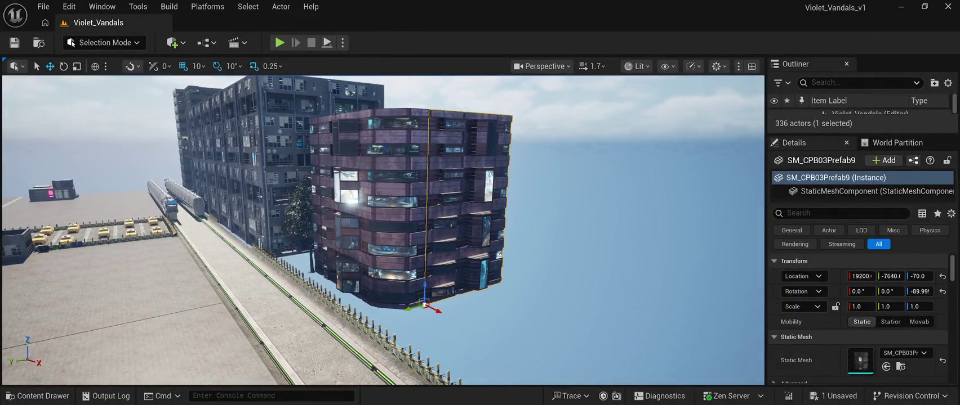
{"action": "left_click", "coordinate": [371, 214], "text": "ctrl"}
{"action": "left_click", "coordinate": [372, 214]}
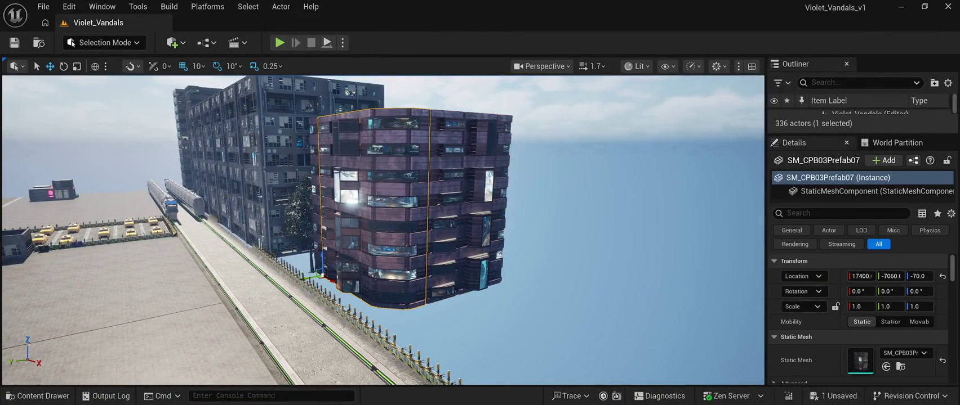
{"action": "left_click", "coordinate": [467, 214], "text": "ctrl"}
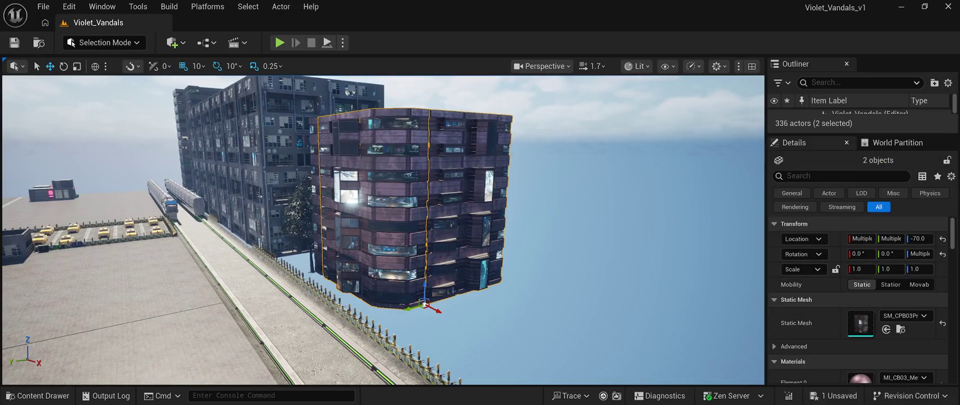
{"action": "mouse_move", "coordinate": [407, 309]}
{"action": "left_mouse_down"}
{"action": "mouse_move", "coordinate": [381, 314]}
{"action": "mouse_move", "coordinate": [391, 312]}
{"action": "left_mouse_up"}
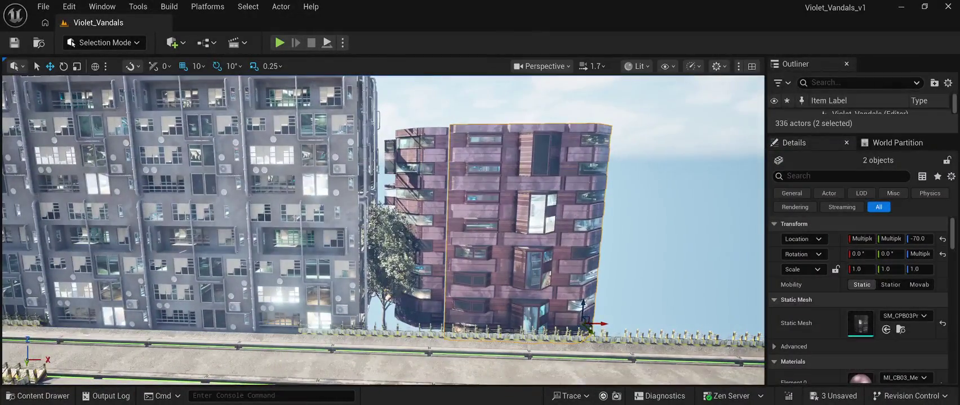
{"action": "left_click", "coordinate": [416, 236]}
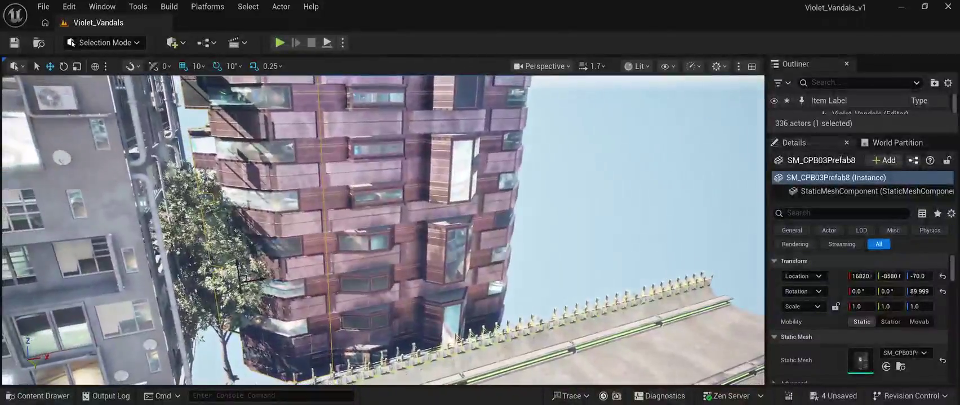
Move SM_Tree1 right along the walkway to 19910, -7430 beside the pink tower
{"action": "left_click", "coordinate": [647, 169]}
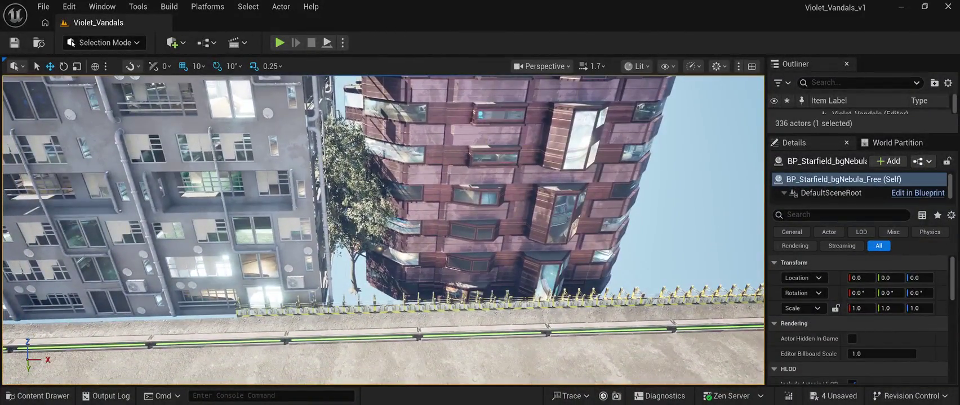
{"action": "left_click", "coordinate": [346, 226]}
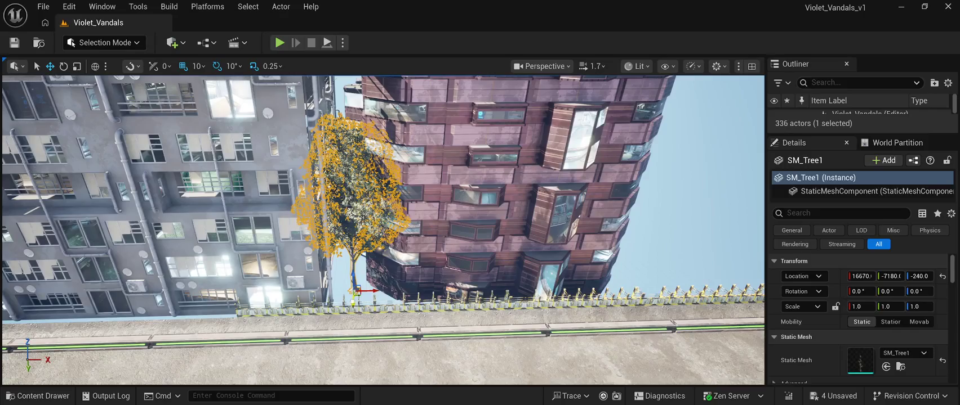
{"action": "left_click_drag", "start_coordinate": [356, 292], "coordinate": [366, 296]}
{"action": "left_click", "coordinate": [704, 141]}
{"action": "key", "text": "f"}
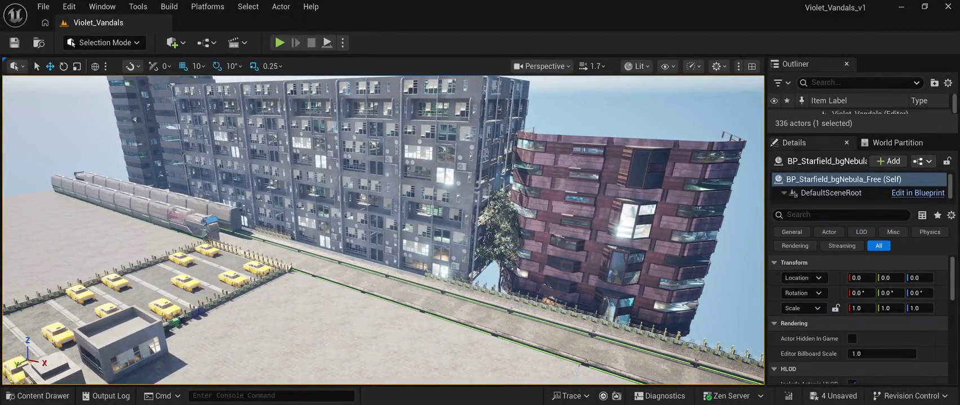
{"action": "left_click", "coordinate": [504, 236]}
{"action": "left_click_drag", "start_coordinate": [498, 296], "coordinate": [725, 363]}
{"action": "key", "text": "f"}
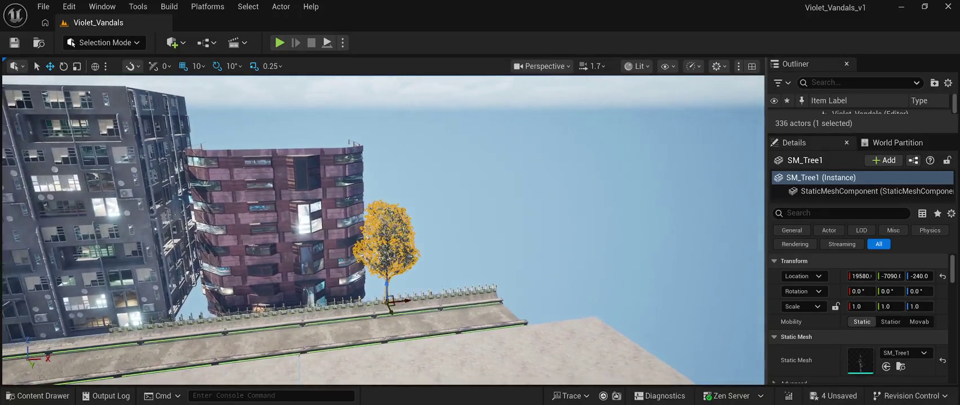
{"action": "left_click_drag", "start_coordinate": [391, 300], "coordinate": [404, 293]}
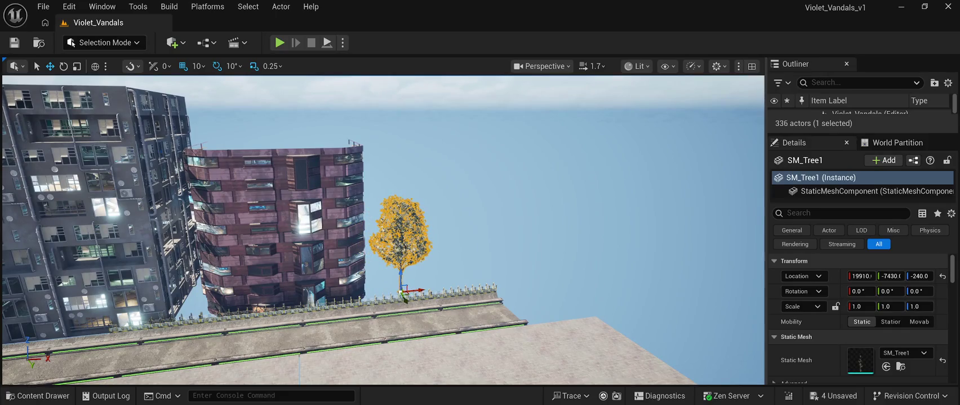
{"action": "left_click", "coordinate": [563, 141]}
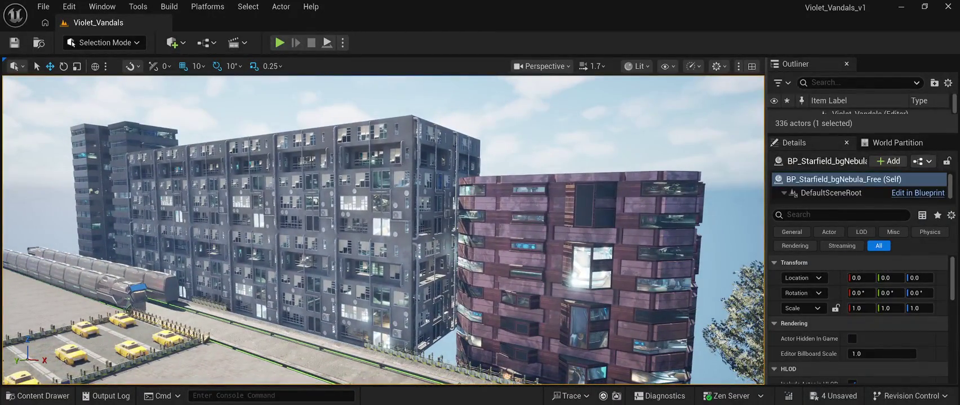
Select the ten grey SM_SlumPrefab buildings and move them together
{"action": "left_click", "coordinate": [411, 242]}
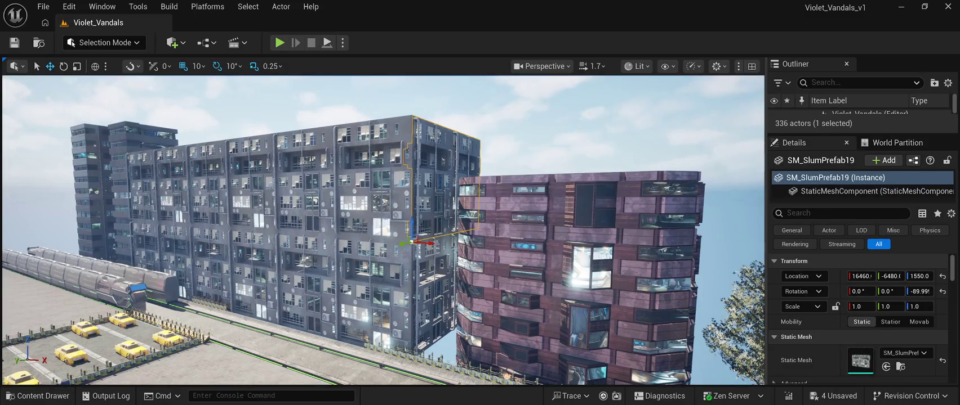
{"action": "left_click", "coordinate": [439, 293], "text": "ctrl"}
{"action": "left_click", "coordinate": [338, 226], "text": "ctrl"}
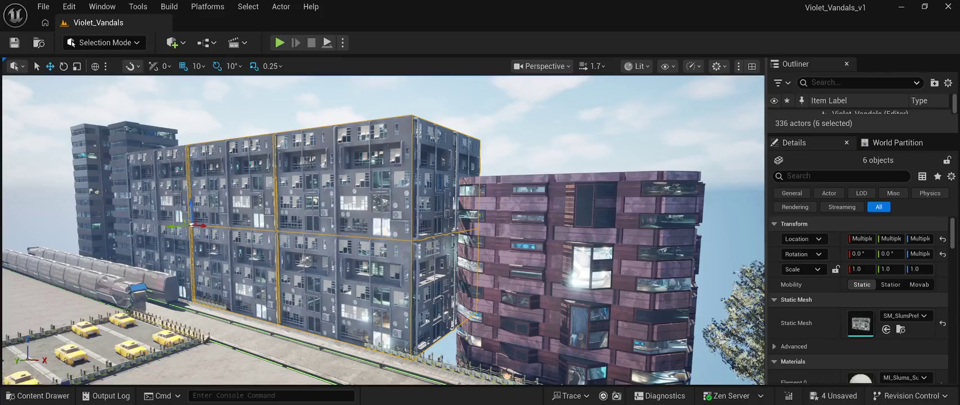
{"action": "mouse_move", "coordinate": [383, 225]}
{"action": "left_mouse_down"}
{"action": "mouse_move", "coordinate": [383, 76]}
{"action": "mouse_move", "coordinate": [372, 59]}
{"action": "left_mouse_up"}
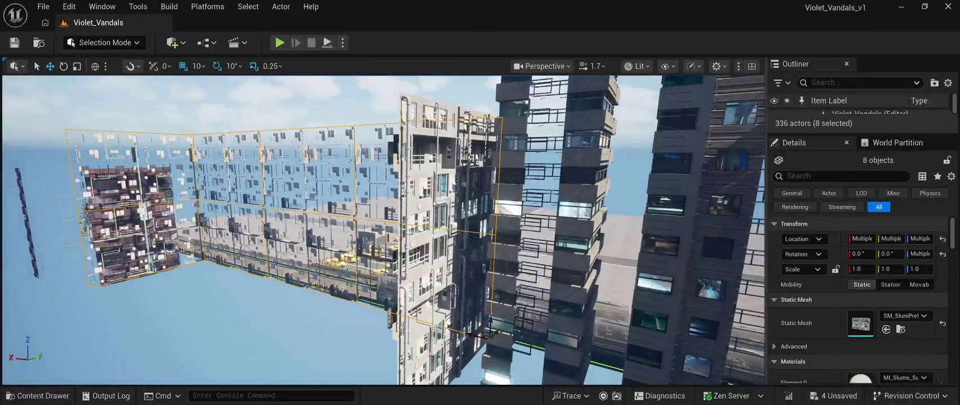
{"action": "left_click", "coordinate": [394, 270], "text": "ctrl"}
{"action": "left_click", "coordinate": [397, 278], "text": "ctrl"}
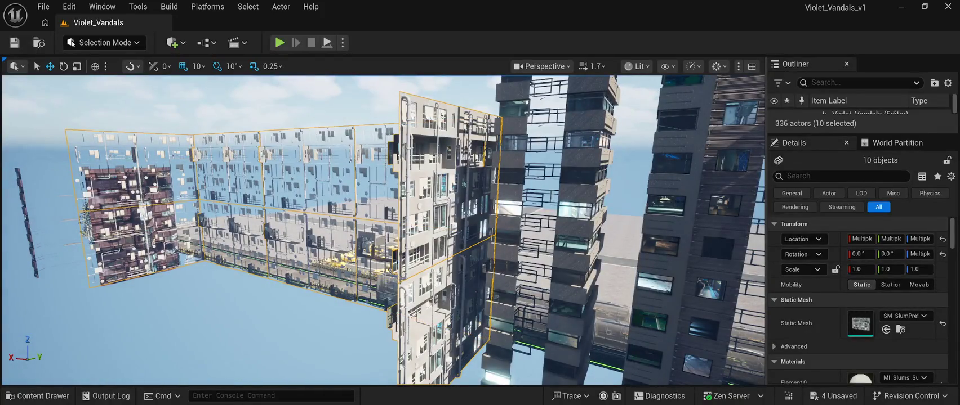
{"action": "left_click_drag", "start_coordinate": [383, 225], "coordinate": [383, 209]}
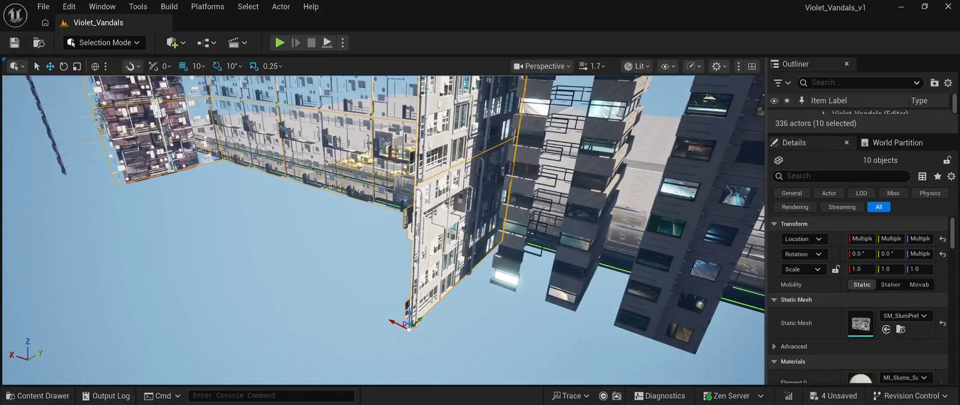
{"action": "left_click_drag", "start_coordinate": [410, 324], "coordinate": [372, 358]}
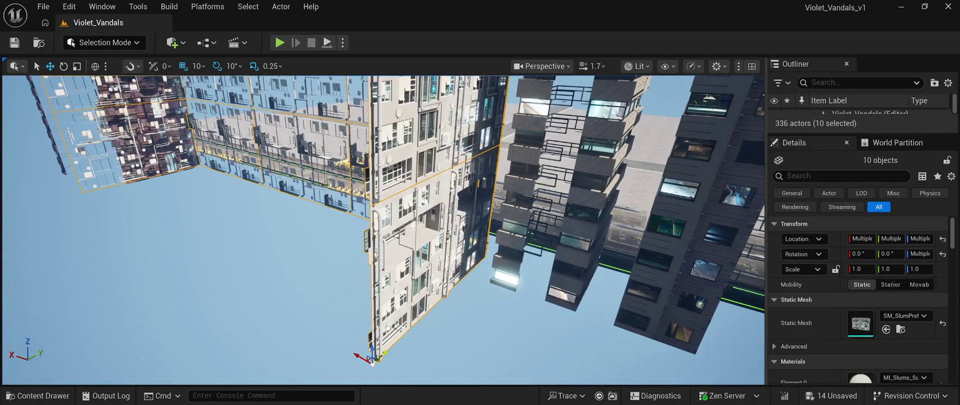
{"action": "left_click", "coordinate": [372, 363]}
Alt-drag a copy of the SM_StructurePrefab15 railing to X 15710, creating SM_StructurePrefab21
{"action": "left_click_drag", "start_coordinate": [372, 363], "coordinate": [335, 225]}
{"action": "left_click", "coordinate": [248, 276]}
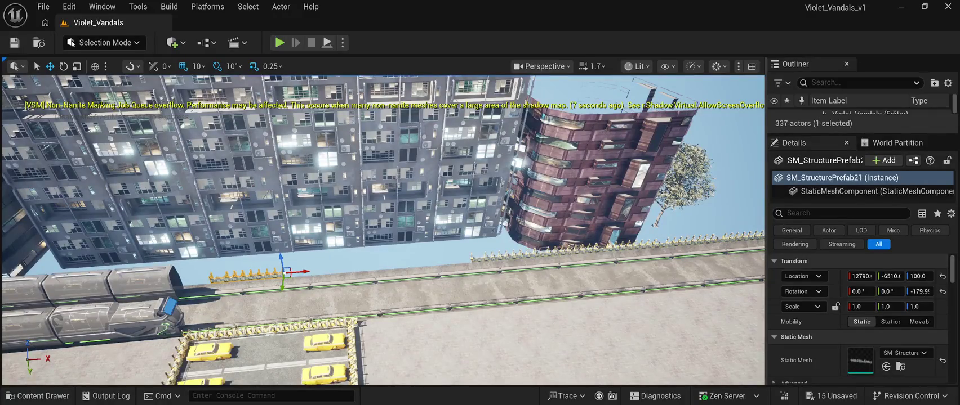
{"action": "left_click_drag", "start_coordinate": [296, 272], "coordinate": [479, 279]}
Close the gap between railing segments and copy another railing segment farther along the walkway
{"action": "scroll", "coordinate": [478, 279], "scroll_direction": "up", "scroll_amount": 5}
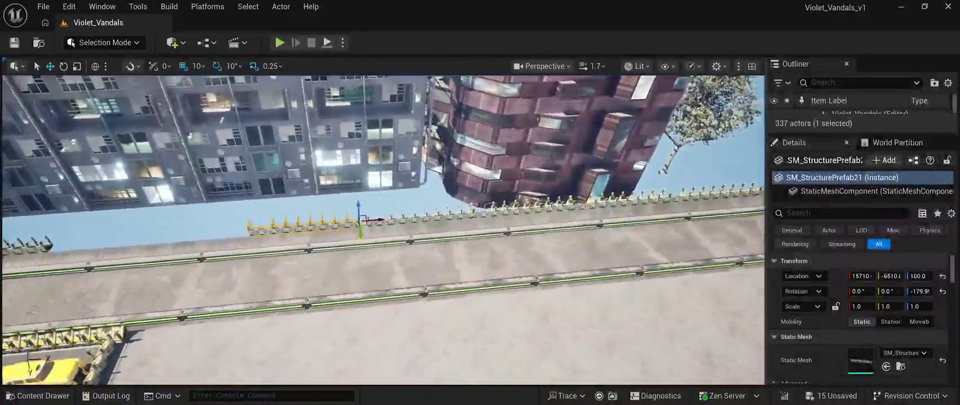
{"action": "scroll", "coordinate": [383, 229], "scroll_direction": "up", "scroll_amount": 5}
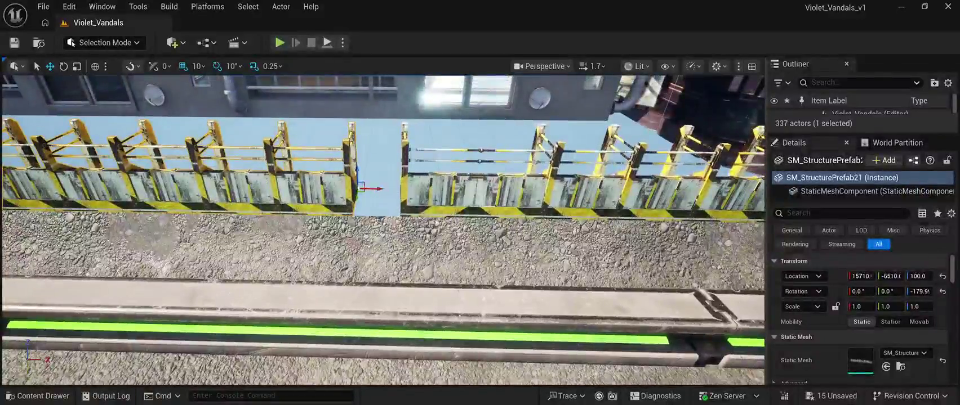
{"action": "left_click_drag", "start_coordinate": [382, 188], "coordinate": [425, 191]}
{"action": "scroll", "coordinate": [383, 230], "scroll_direction": "down", "scroll_amount": 10}
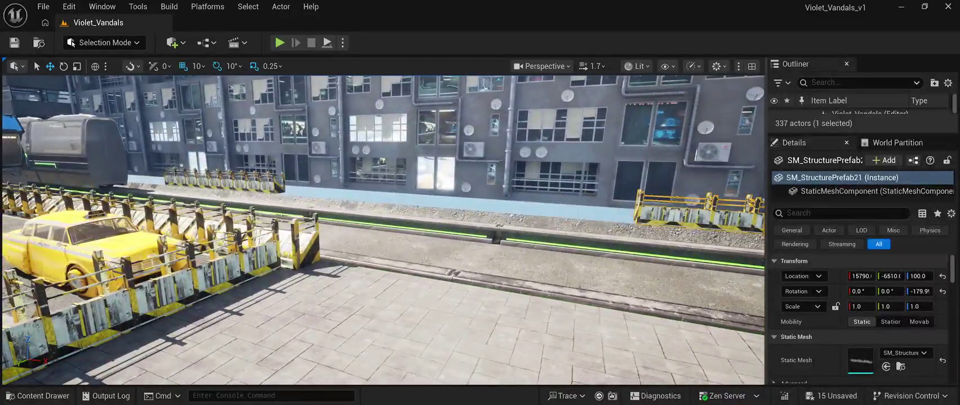
{"action": "left_click", "coordinate": [222, 181]}
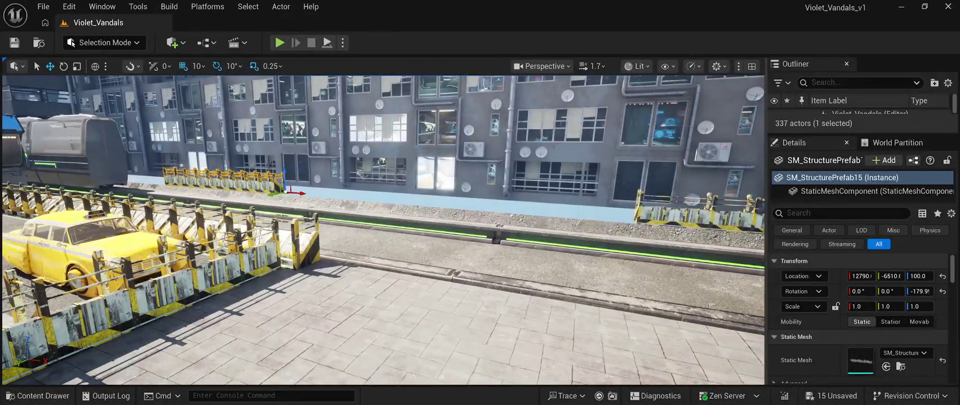
{"action": "left_click_drag", "start_coordinate": [295, 191], "coordinate": [672, 223]}
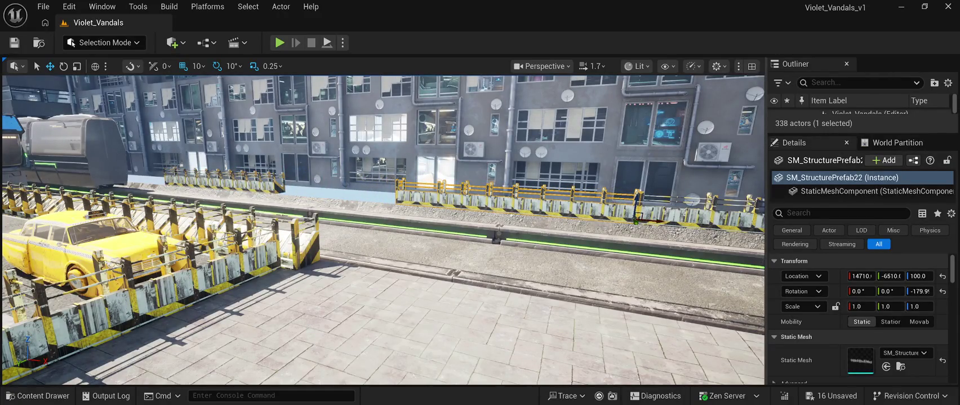
Fill the remaining gaps with railing copies, through SM_StructurePrefab25 at X 10380
{"action": "key", "text": "ctrl+z"}
{"action": "left_click_drag", "start_coordinate": [302, 193], "coordinate": [419, 209]}
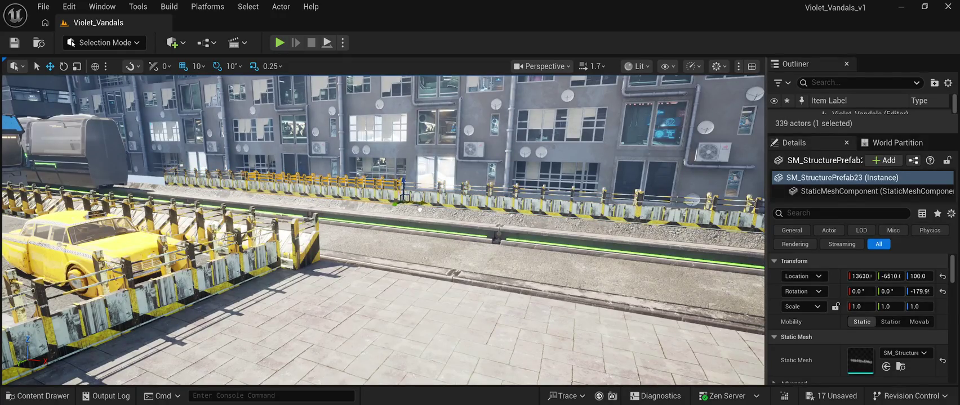
{"action": "key", "text": "f"}
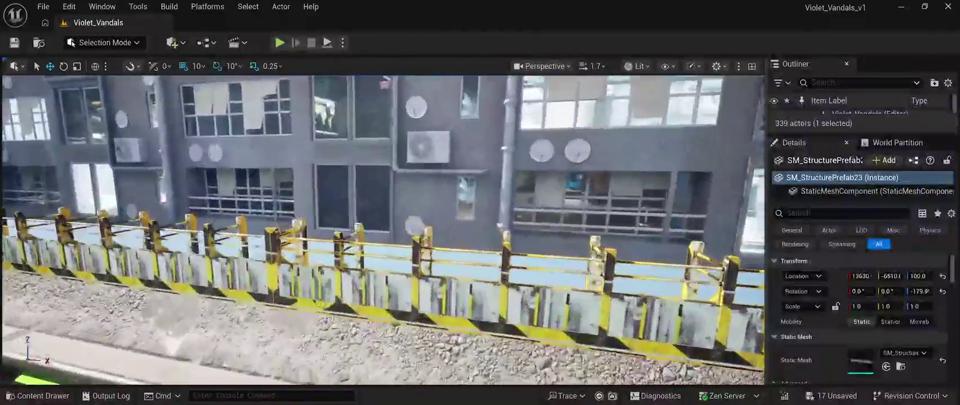
{"action": "key", "text": "ctrl+z"}
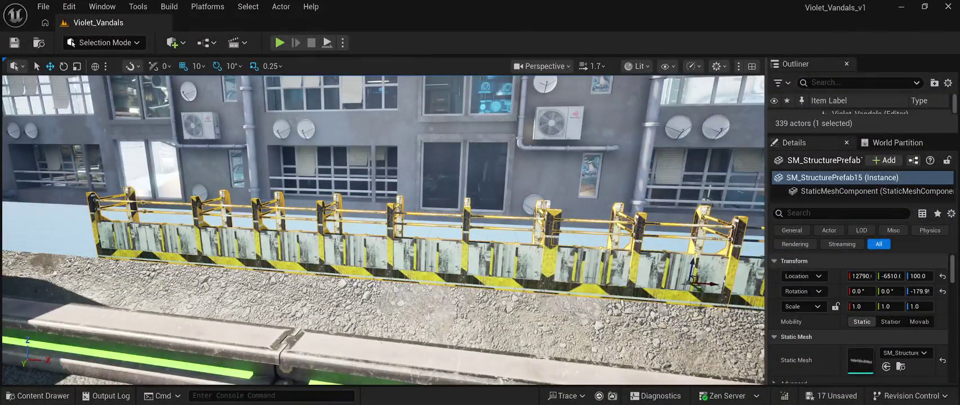
{"action": "left_click_drag", "start_coordinate": [706, 281], "coordinate": [555, 268]}
{"action": "key", "text": "a"}
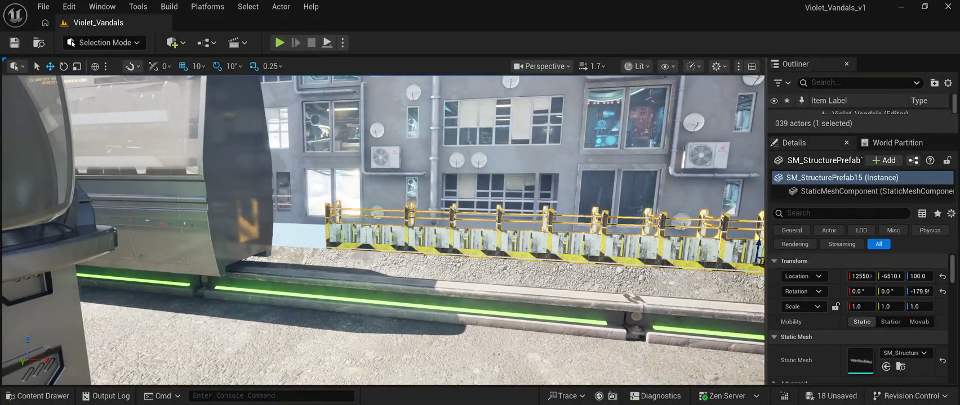
{"action": "key", "text": "ctrl+d"}
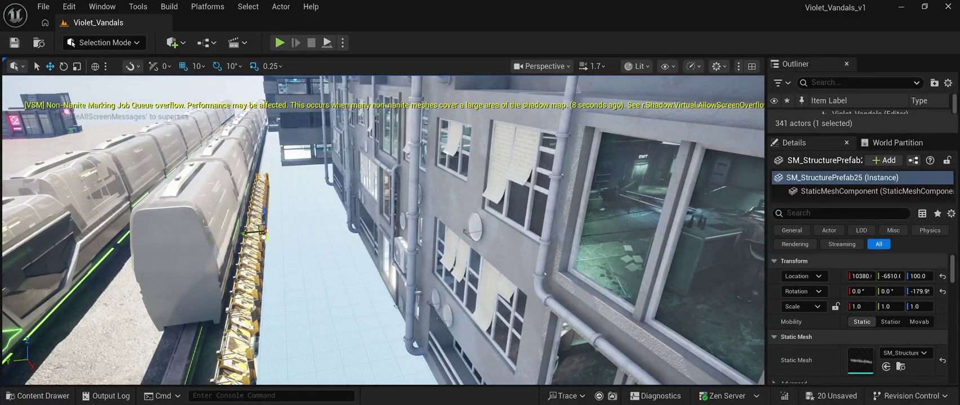
Extend the railing along the track edge with copies up to SM_StructurePrefab28 at X 8230
{"action": "key", "text": "f"}
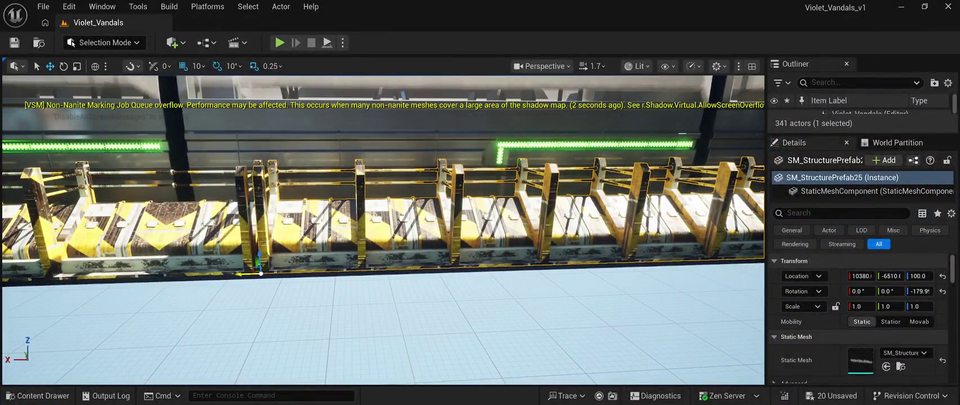
{"action": "left_click_drag", "start_coordinate": [242, 274], "coordinate": [234, 274]}
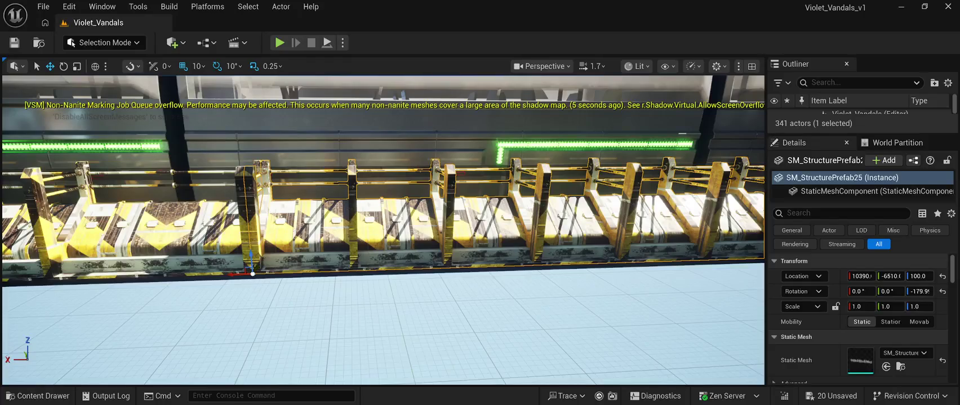
{"action": "left_click_drag", "start_coordinate": [253, 274], "coordinate": [208, 275]}
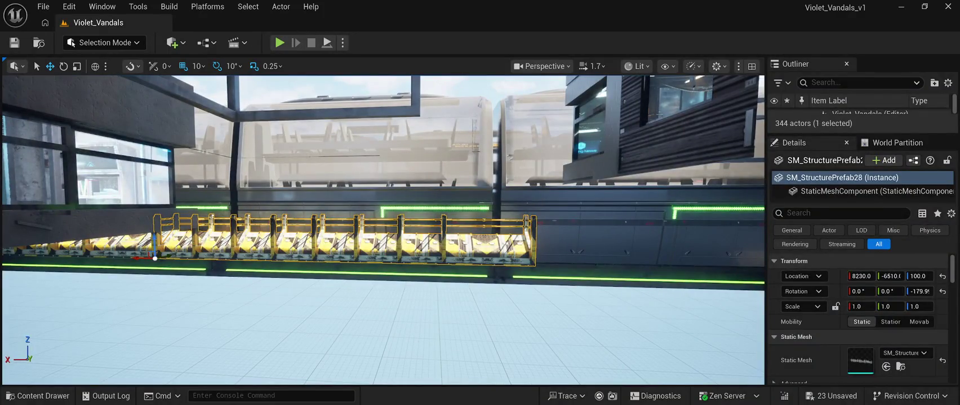
Duplicate the yellow railing into further sections along the walkway edge, reaching X 4990
{"action": "left_click_drag", "start_coordinate": [144, 260], "coordinate": [434, 271]}
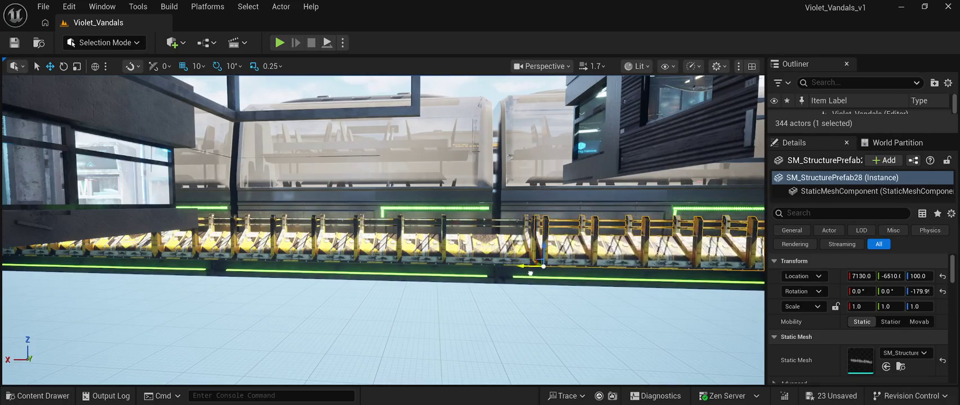
{"action": "key", "text": "d"}
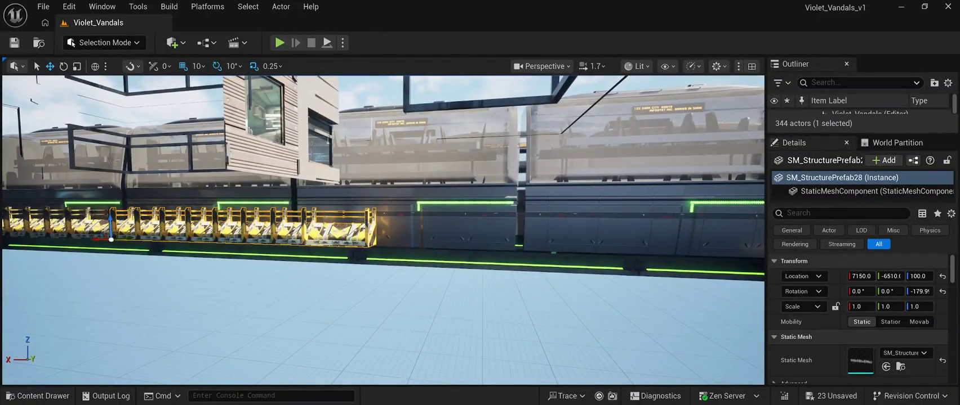
{"action": "left_click_drag", "start_coordinate": [103, 239], "coordinate": [223, 249]}
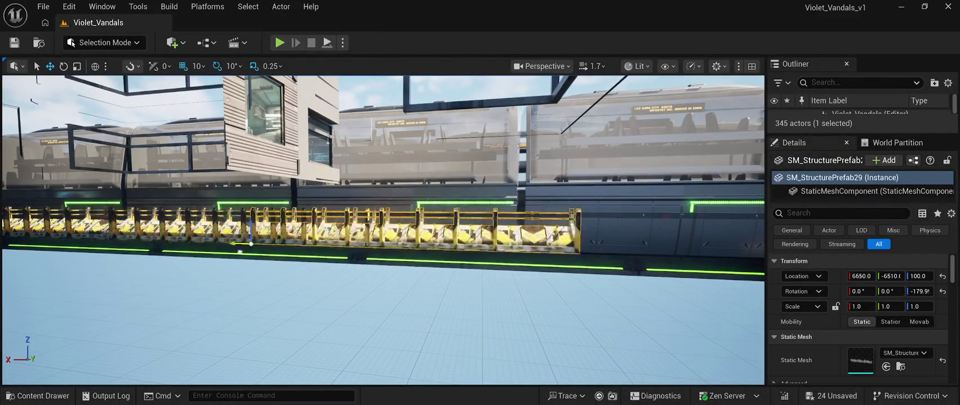
{"action": "key", "text": "d"}
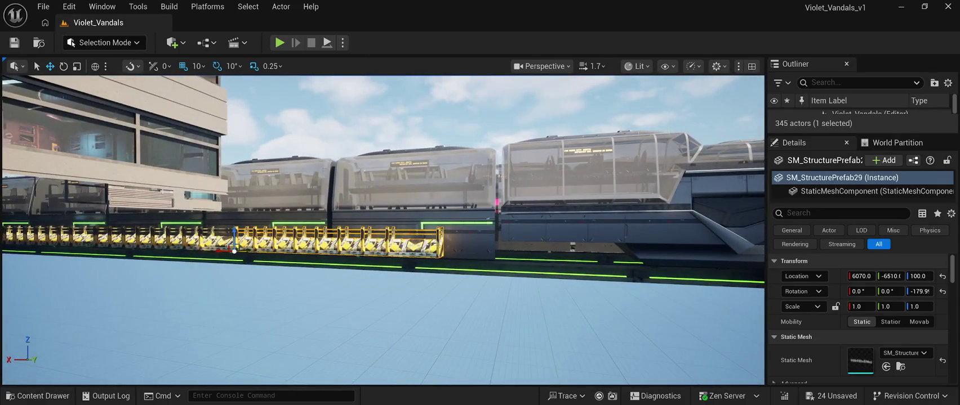
{"action": "left_click_drag", "start_coordinate": [234, 251], "coordinate": [461, 270]}
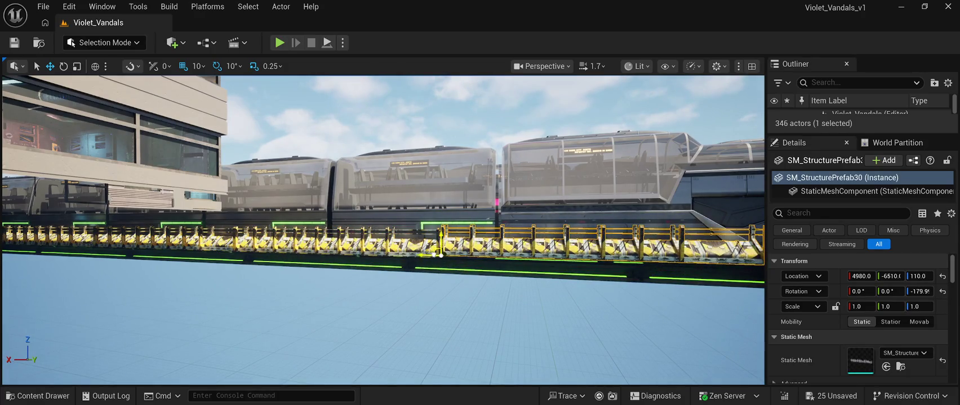
Check the railing joins against the train from the side, then save the level
{"action": "key", "text": "w"}
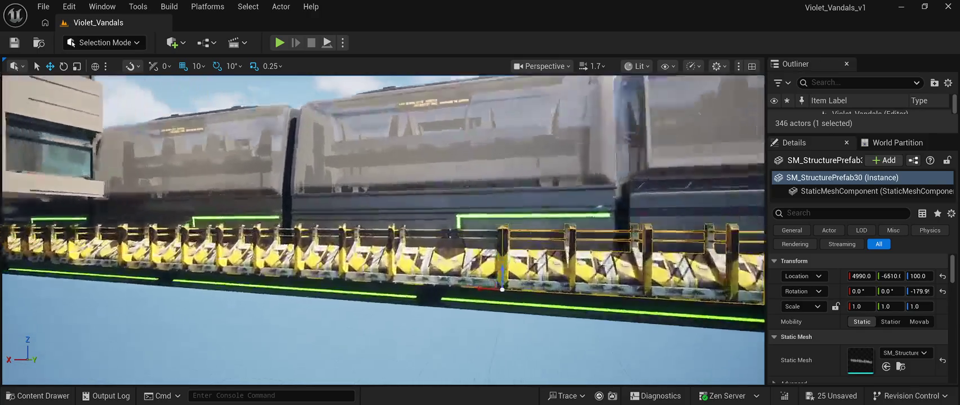
{"action": "key", "text": "s"}
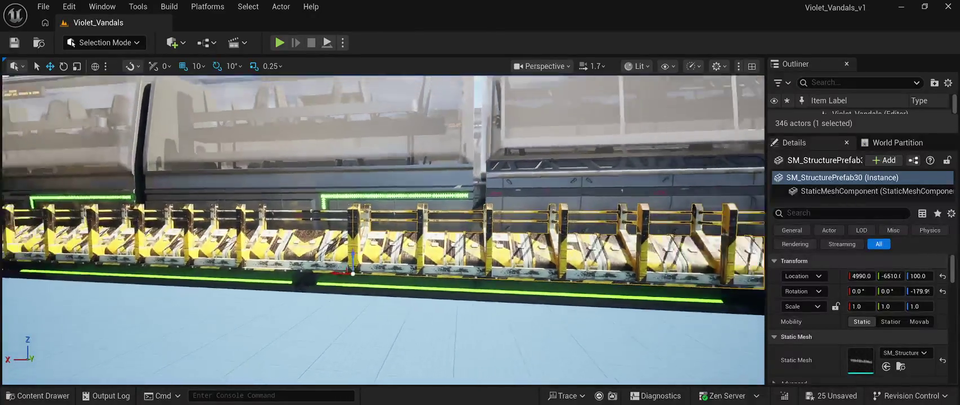
{"action": "key", "text": "s"}
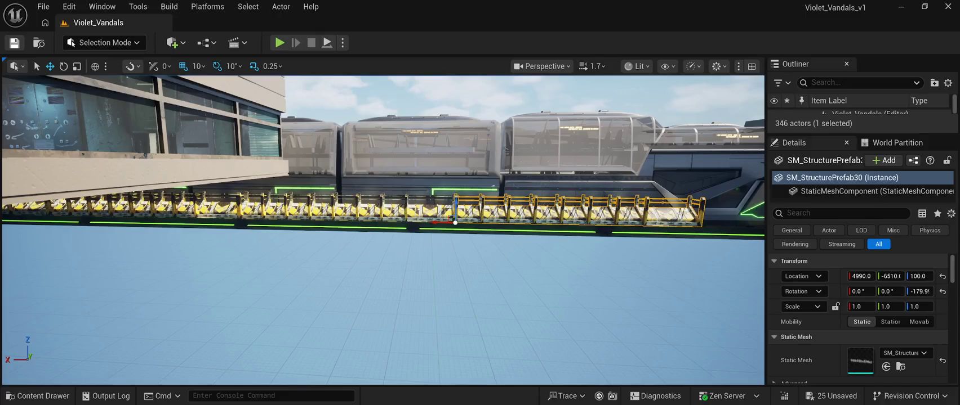
{"action": "key", "text": "ctrl+s"}
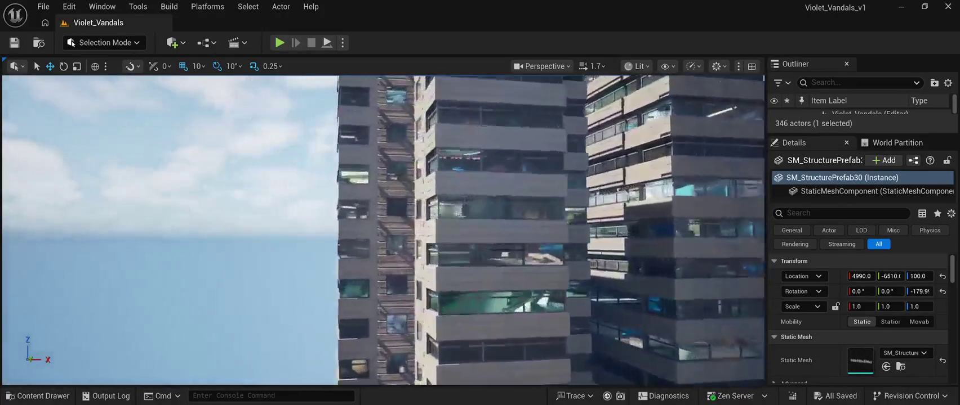
{"action": "key", "text": "f"}
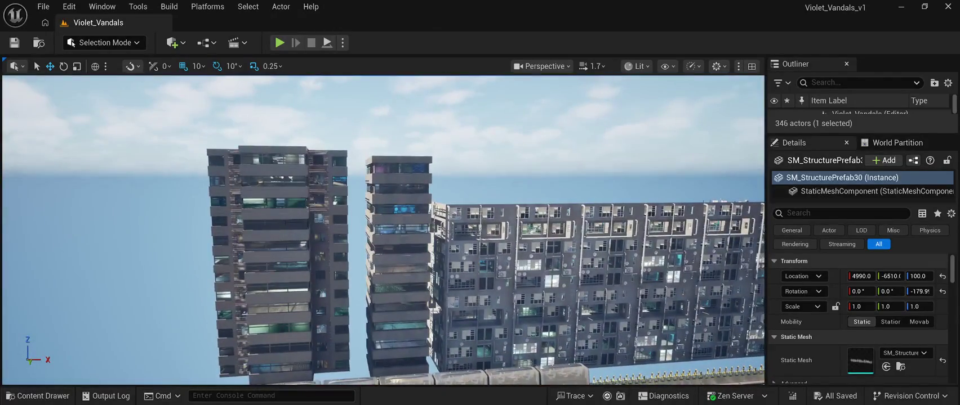
Open the CyberPunkMegapack Prefabs folder, showing 112 building prefabs, in the Content Drawer
{"action": "left_click", "coordinate": [40, 396]}
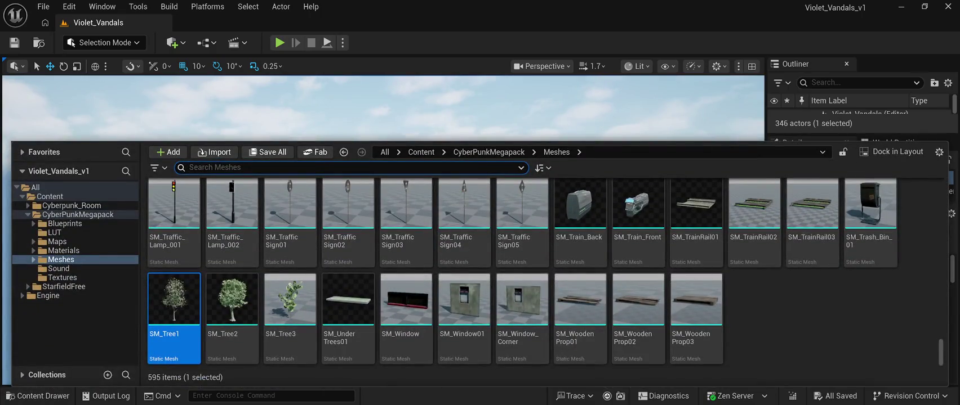
{"action": "key", "text": "Home"}
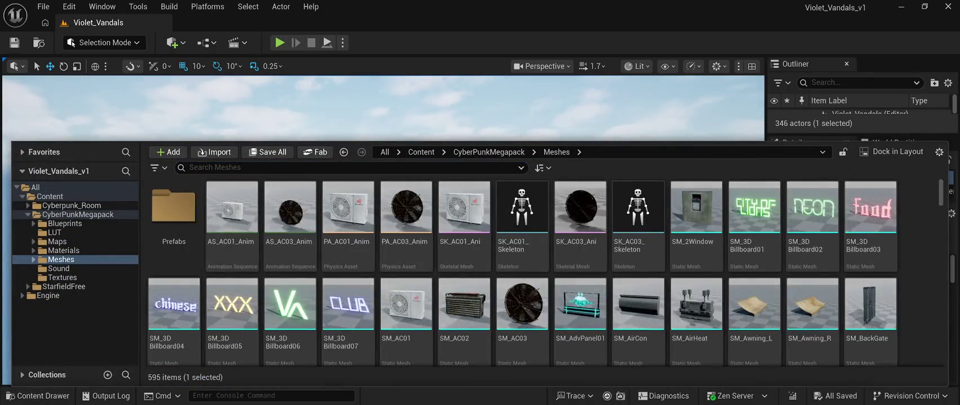
{"action": "key", "text": "Return"}
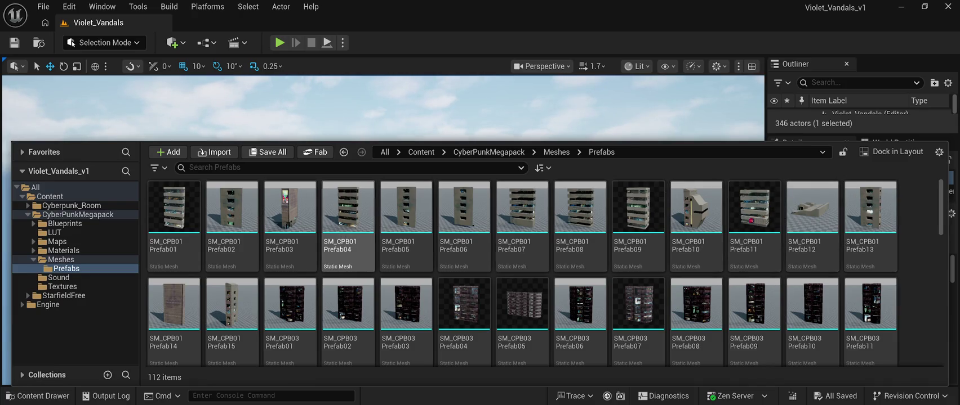
{"action": "mouse_move", "coordinate": [290, 209]}
{"action": "left_mouse_down"}
{"action": "mouse_move", "coordinate": [326, 129]}
{"action": "mouse_move", "coordinate": [285, 225]}
{"action": "mouse_move", "coordinate": [285, 186]}
{"action": "left_mouse_up"}
{"action": "mouse_move", "coordinate": [287, 279]}
{"action": "left_mouse_down"}
{"action": "mouse_move", "coordinate": [288, 304]}
{"action": "mouse_move", "coordinate": [290, 279]}
{"action": "left_mouse_up"}
{"action": "key", "text": "w"}
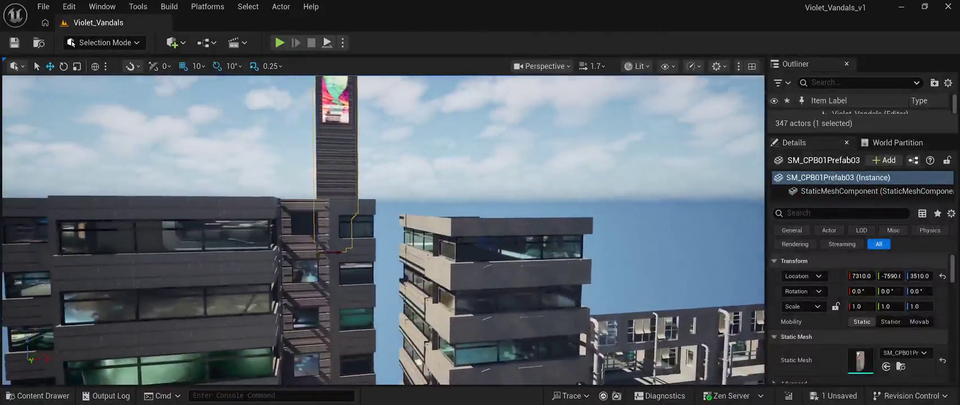
{"action": "key", "text": "d"}
{"action": "mouse_move", "coordinate": [322, 250]}
{"action": "left_mouse_down"}
{"action": "mouse_move", "coordinate": [388, 259]}
{"action": "mouse_move", "coordinate": [362, 243]}
{"action": "mouse_move", "coordinate": [358, 361]}
{"action": "left_mouse_up"}
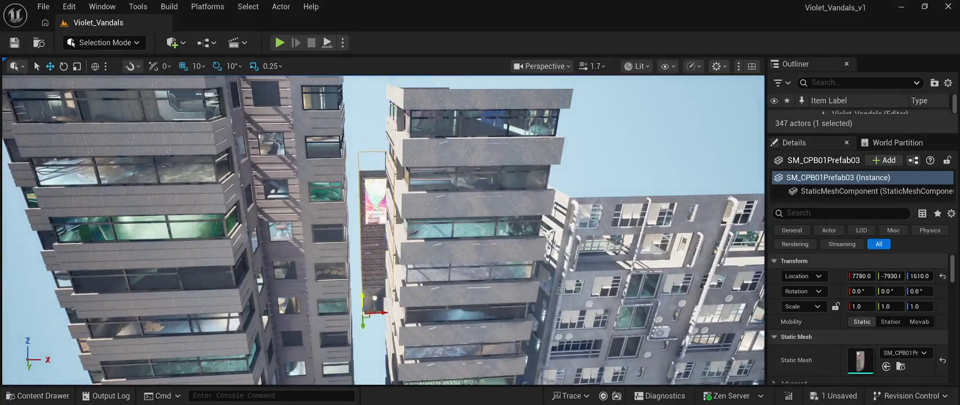
{"action": "left_click_drag", "start_coordinate": [363, 307], "coordinate": [363, 385]}
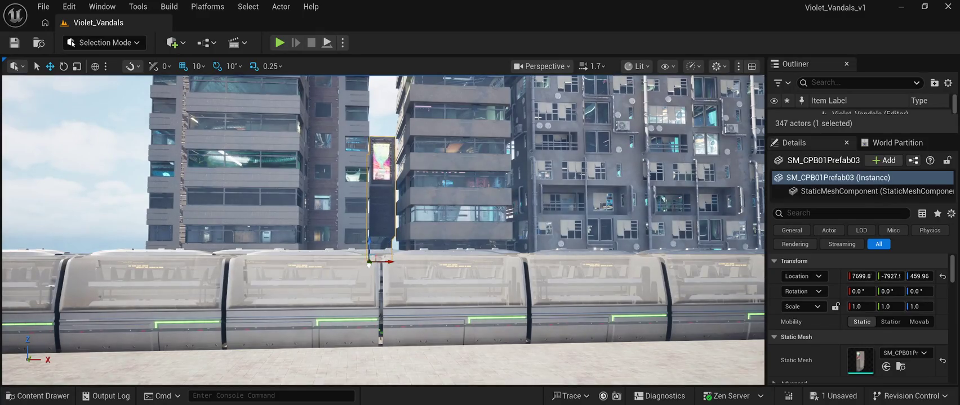
{"action": "left_click_drag", "start_coordinate": [372, 266], "coordinate": [366, 266]}
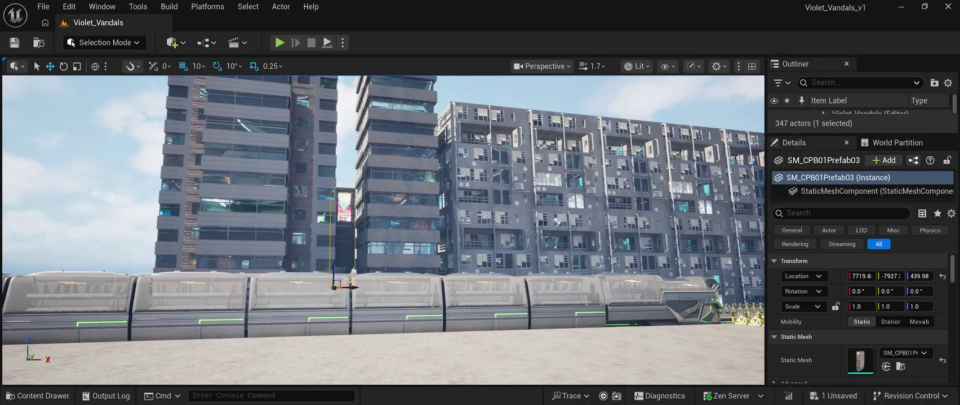
{"action": "key", "text": "Delete"}
{"action": "key", "text": "ctrl+space"}
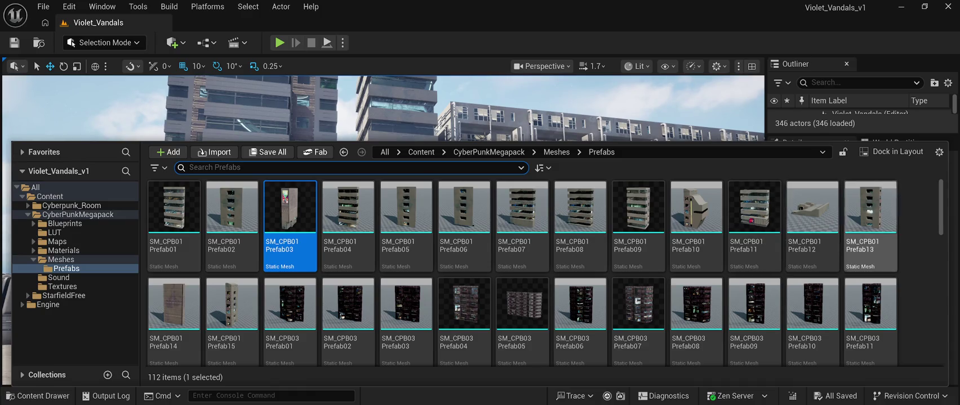
Drag the SM_CPB03Prefab16 tower from the Content Drawer into the level
{"action": "scroll", "coordinate": [870, 226], "scroll_direction": "down", "scroll_amount": 2}
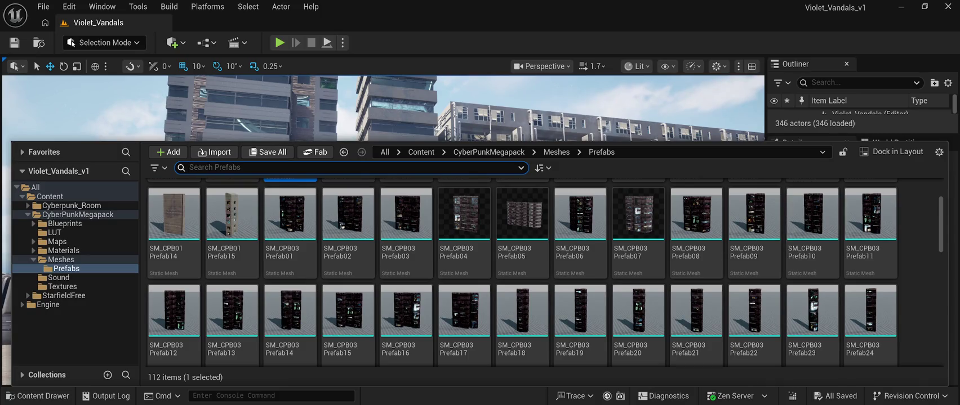
{"action": "left_click", "coordinate": [406, 315]}
{"action": "left_click_drag", "start_coordinate": [406, 315], "coordinate": [338, 186]}
{"action": "key", "text": "w"}
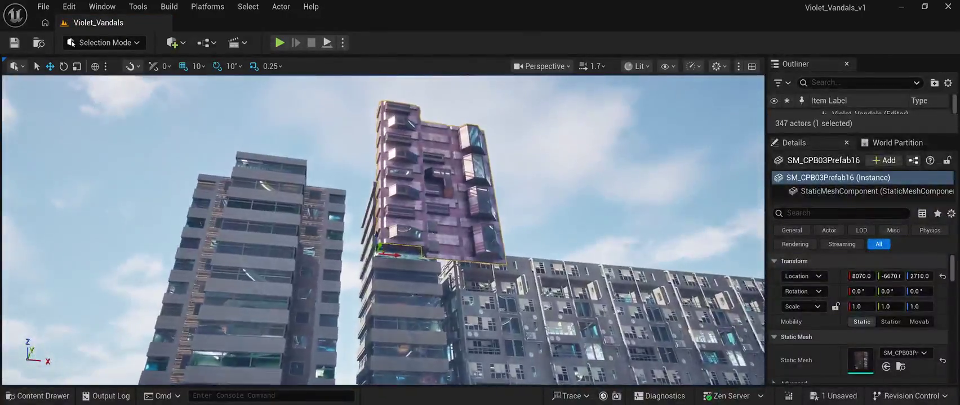
{"action": "key", "text": "w"}
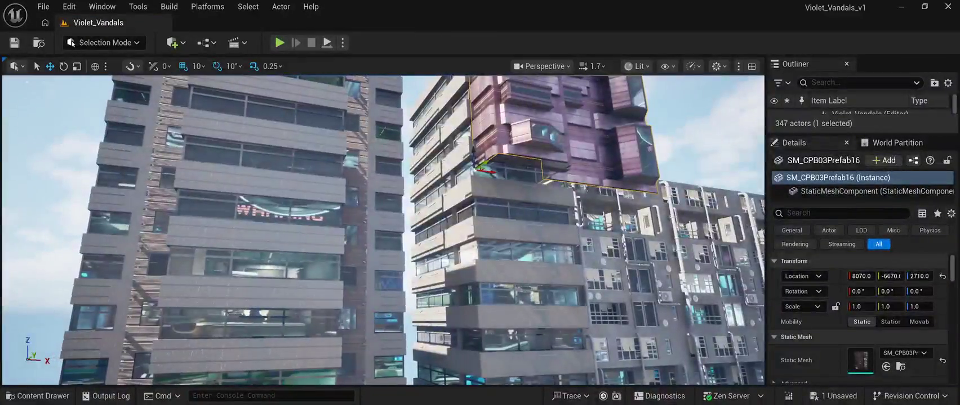
Save, then position the tower in the gap behind the train at 7740, -10110, -250
{"action": "left_click", "coordinate": [15, 43]}
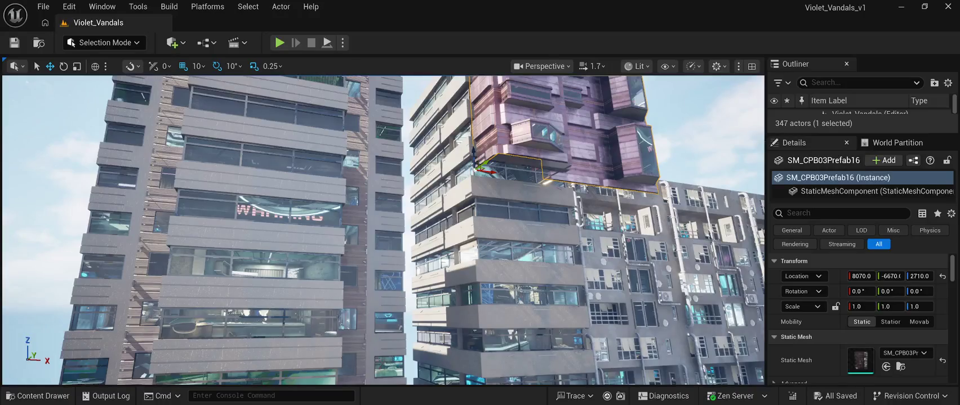
{"action": "left_click_drag", "start_coordinate": [476, 166], "coordinate": [439, 191]}
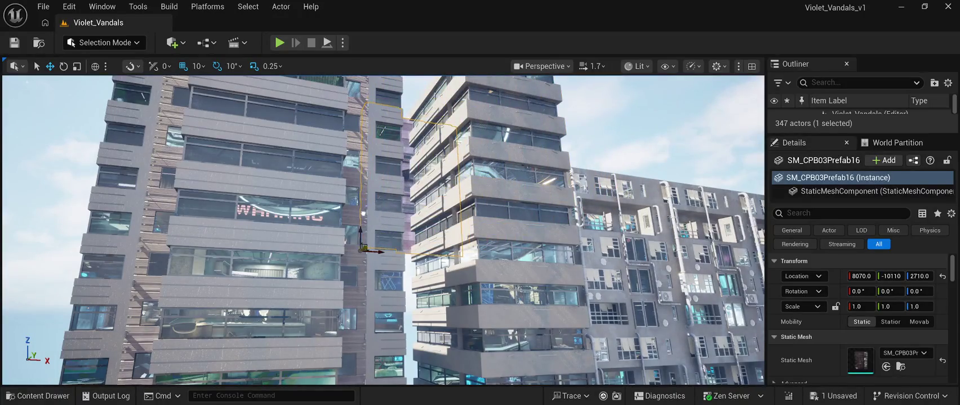
{"action": "key", "text": "s"}
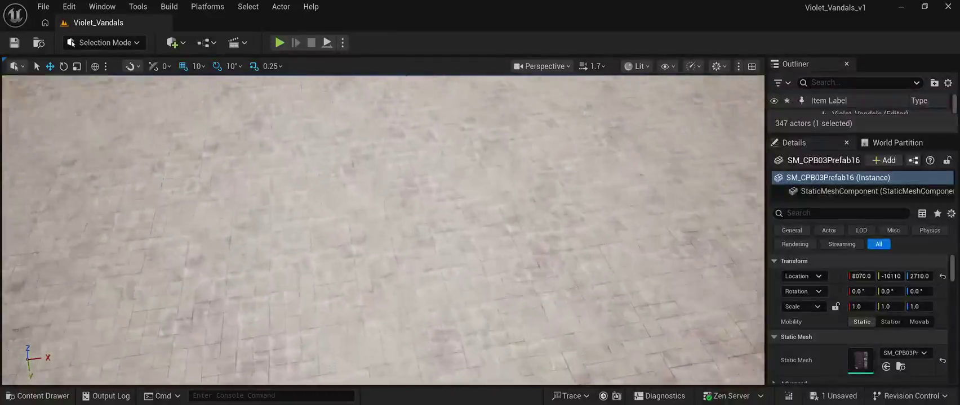
{"action": "key", "text": "e"}
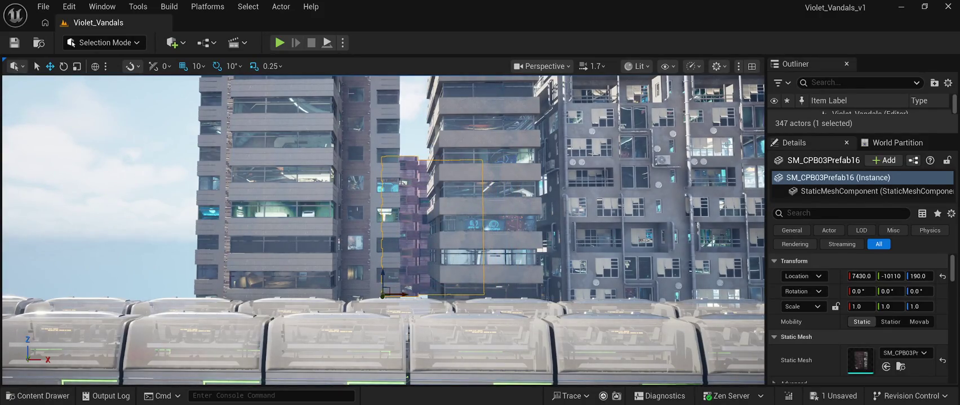
{"action": "key", "text": "d"}
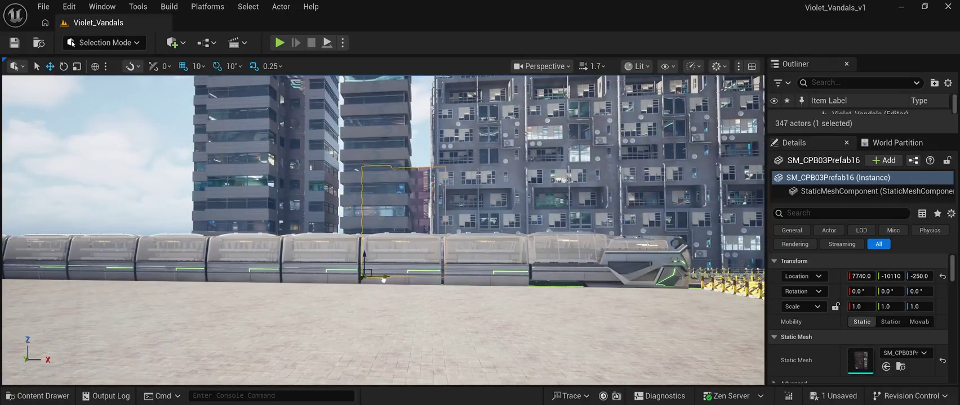
{"action": "left_click_drag", "start_coordinate": [383, 280], "coordinate": [388, 280]}
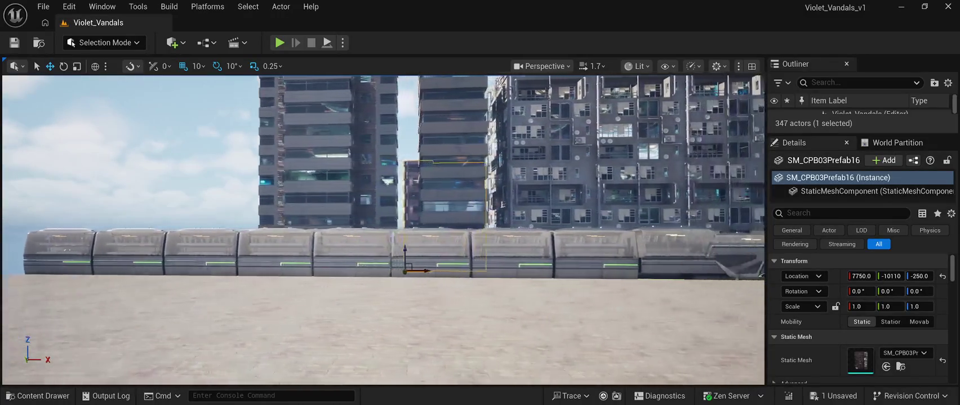
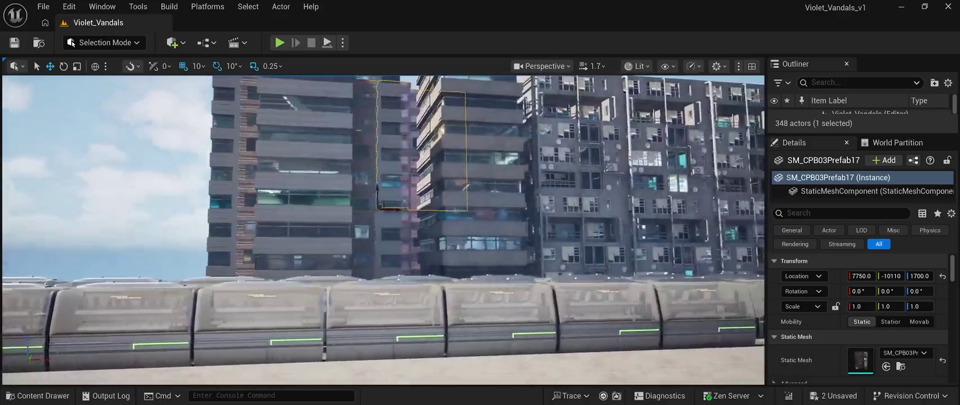
Add the sign frame to the pink tower selection, move both to X 5220, and rotate them to Z 40°
{"action": "left_click", "coordinate": [461, 187], "text": "ctrl"}
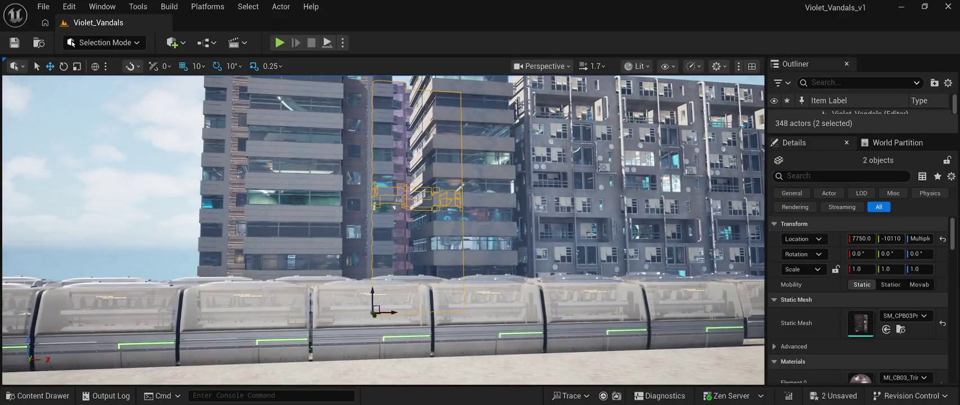
{"action": "mouse_move", "coordinate": [393, 313]}
{"action": "left_mouse_down"}
{"action": "mouse_move", "coordinate": [228, 299]}
{"action": "mouse_move", "coordinate": [146, 277]}
{"action": "left_mouse_up"}
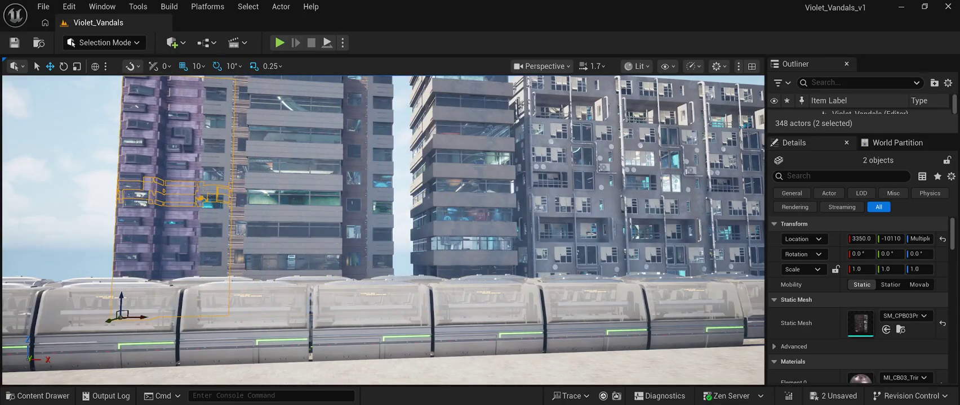
{"action": "key", "text": "e"}
{"action": "mouse_move", "coordinate": [133, 318]}
{"action": "left_mouse_down"}
{"action": "mouse_move", "coordinate": [186, 321]}
{"action": "mouse_move", "coordinate": [148, 318]}
{"action": "left_mouse_up"}
{"action": "key", "text": "a"}
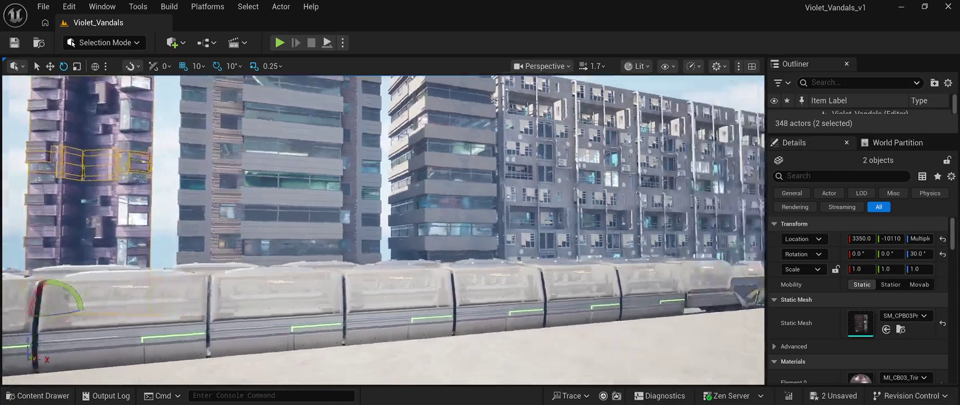
{"action": "key", "text": "s"}
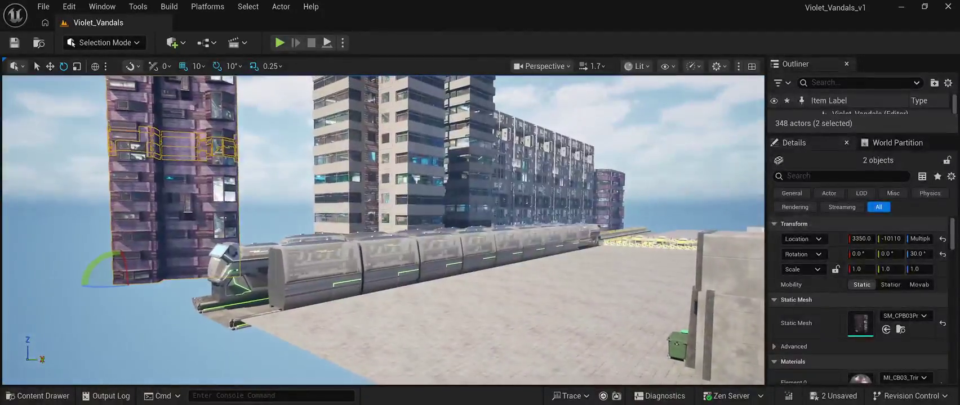
{"action": "left_click_drag", "start_coordinate": [163, 284], "coordinate": [167, 285]}
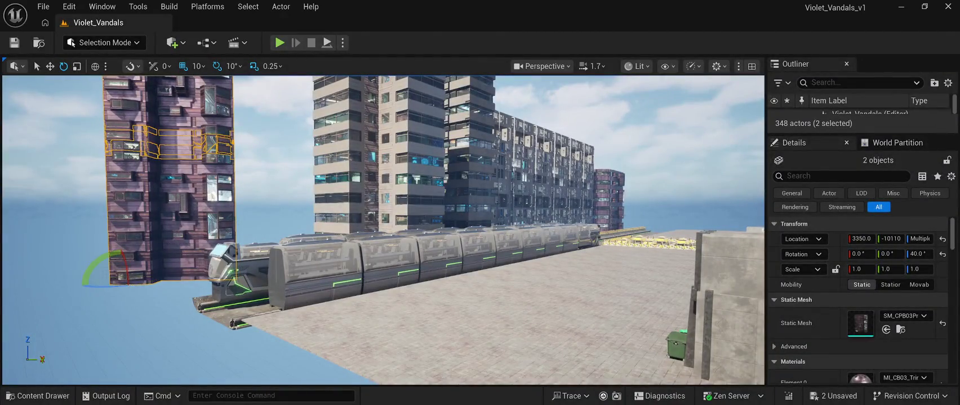
{"action": "key", "text": "d"}
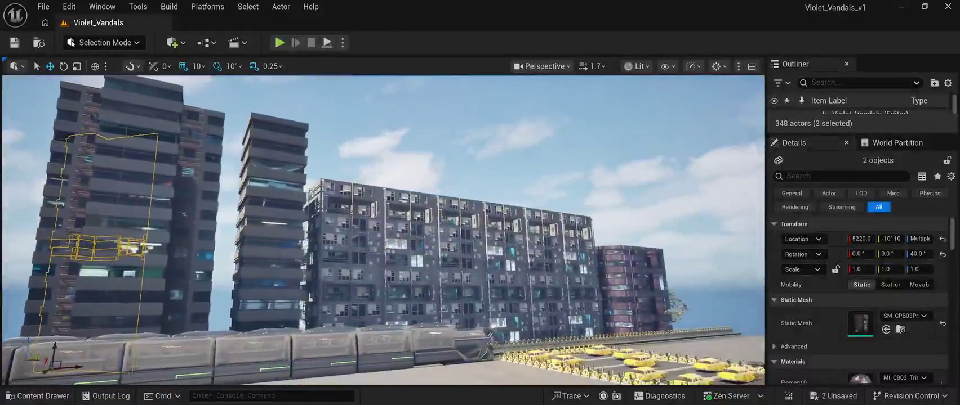
{"action": "key", "text": "s"}
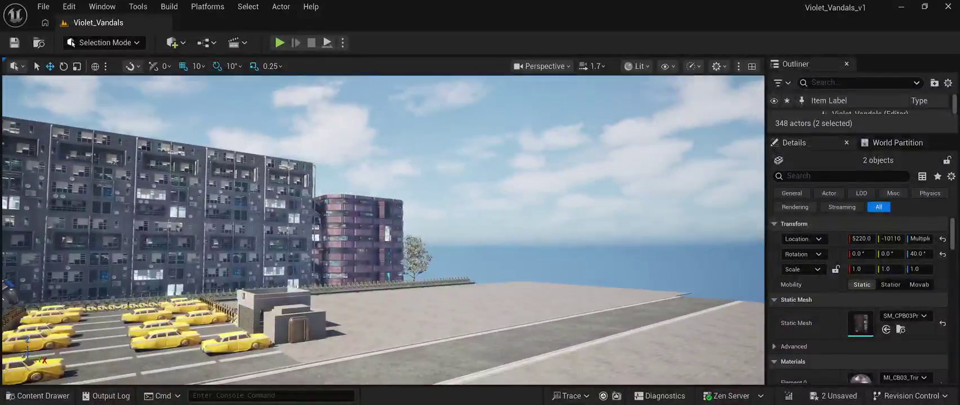
{"action": "left_click", "coordinate": [564, 113]}
{"action": "key", "text": "w"}
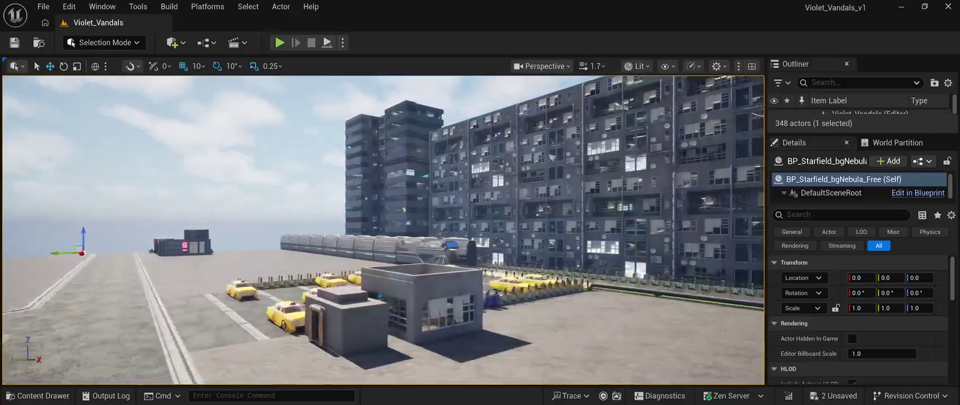
{"action": "key", "text": "w"}
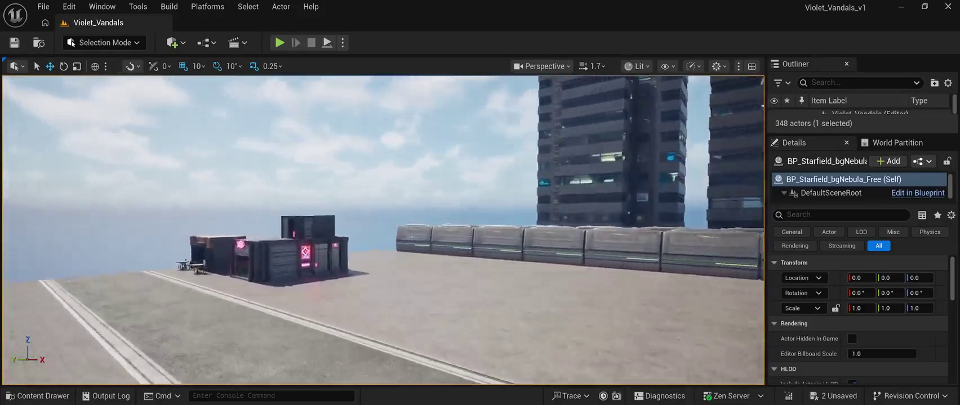
{"action": "key", "text": "w"}
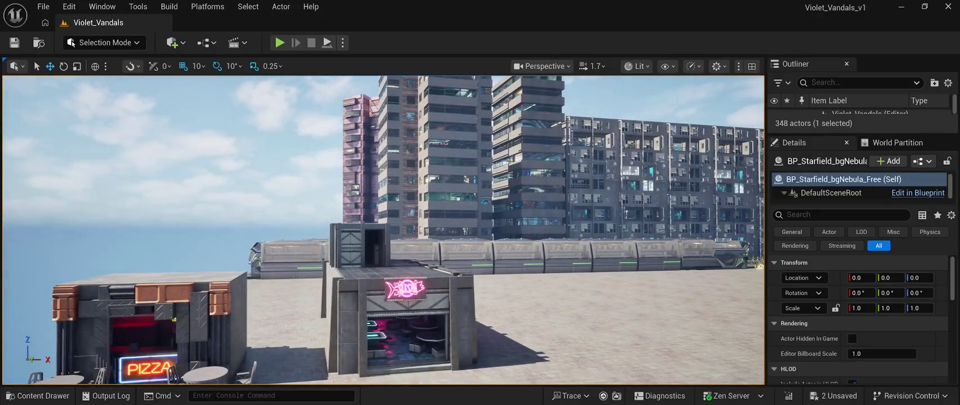
{"action": "left_click", "coordinate": [38, 396]}
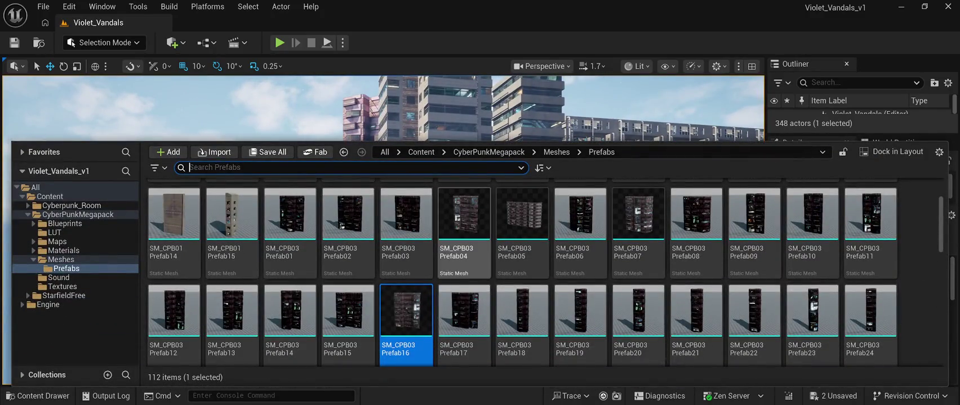
Place SM_CPB03Prefab05 in the level, pushed behind the shops to Y -15830 and sunk to Z -580
{"action": "mouse_move", "coordinate": [522, 219]}
{"action": "left_mouse_down"}
{"action": "mouse_move", "coordinate": [495, 180]}
{"action": "mouse_move", "coordinate": [225, 113]}
{"action": "mouse_move", "coordinate": [262, 159]}
{"action": "left_mouse_up"}
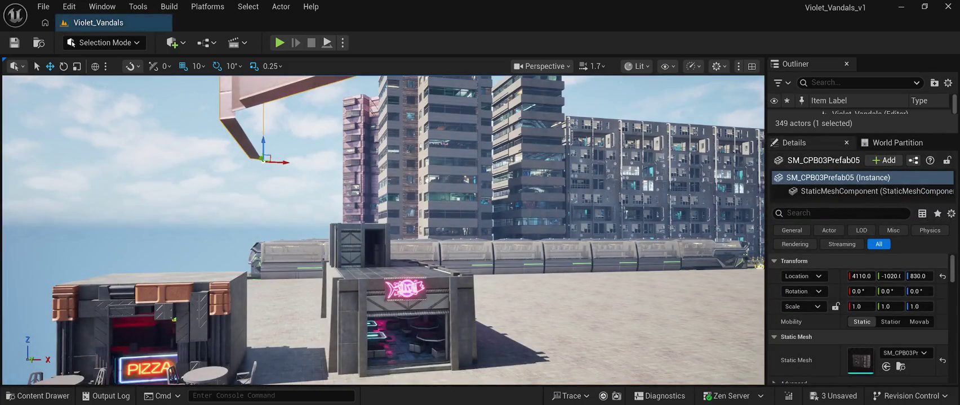
{"action": "scroll", "coordinate": [262, 159], "scroll_direction": "down", "scroll_amount": 3}
{"action": "left_click_drag", "start_coordinate": [383, 225], "coordinate": [226, 225]}
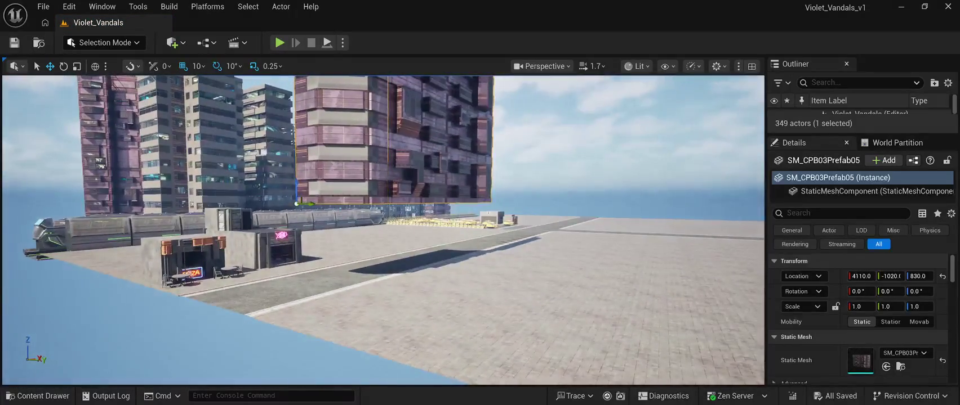
{"action": "left_click_drag", "start_coordinate": [311, 204], "coordinate": [8, 201]}
{"action": "left_click_drag", "start_coordinate": [383, 225], "coordinate": [383, 285]}
{"action": "left_click_drag", "start_coordinate": [128, 169], "coordinate": [128, 225]}
{"action": "mouse_move", "coordinate": [383, 225]}
{"action": "left_mouse_down"}
{"action": "mouse_move", "coordinate": [473, 191]}
{"action": "mouse_move", "coordinate": [361, 194]}
{"action": "left_mouse_up"}
{"action": "left_click_drag", "start_coordinate": [210, 259], "coordinate": [174, 258]}
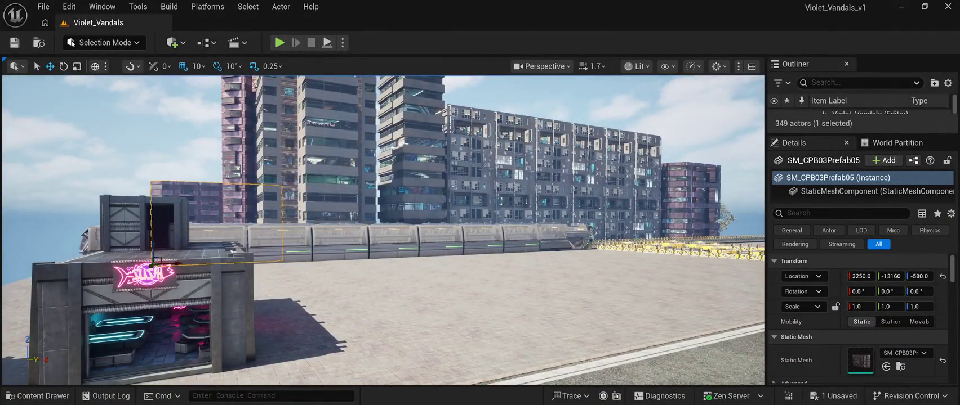
Rotate the Prefab05 tower to Z 40° and check it along the train line
{"action": "left_click", "coordinate": [64, 66]}
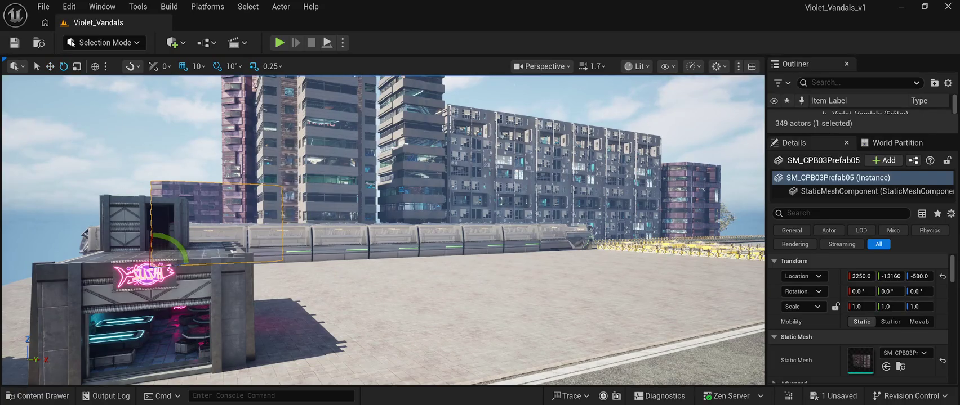
{"action": "left_click_drag", "start_coordinate": [183, 259], "coordinate": [172, 269]}
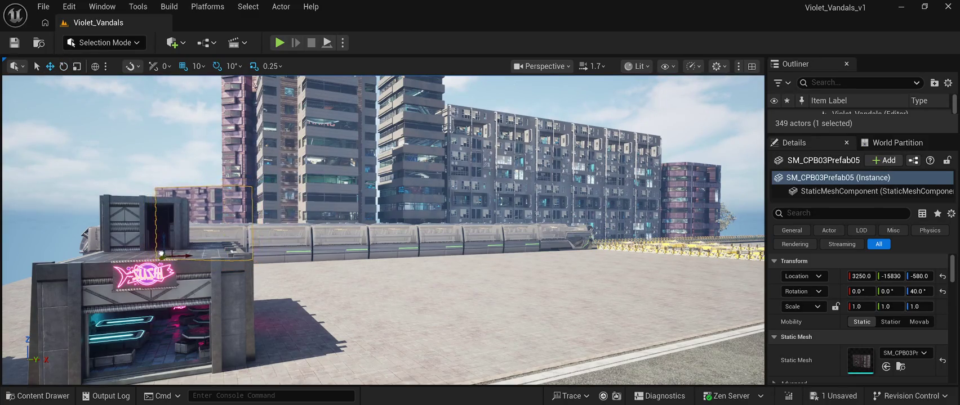
{"action": "mouse_move", "coordinate": [383, 282]}
{"action": "left_mouse_down"}
{"action": "mouse_move", "coordinate": [417, 278]}
{"action": "mouse_move", "coordinate": [372, 279]}
{"action": "mouse_move", "coordinate": [364, 233]}
{"action": "left_mouse_up"}
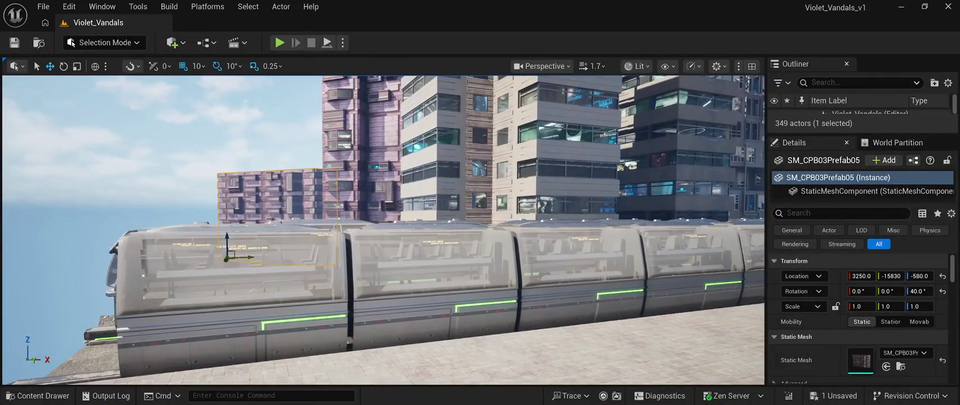
{"action": "mouse_move", "coordinate": [363, 233]}
{"action": "left_mouse_down"}
{"action": "mouse_move", "coordinate": [467, 236]}
{"action": "mouse_move", "coordinate": [389, 236]}
{"action": "mouse_move", "coordinate": [445, 219]}
{"action": "mouse_move", "coordinate": [549, 220]}
{"action": "mouse_move", "coordinate": [538, 220]}
{"action": "left_mouse_up"}
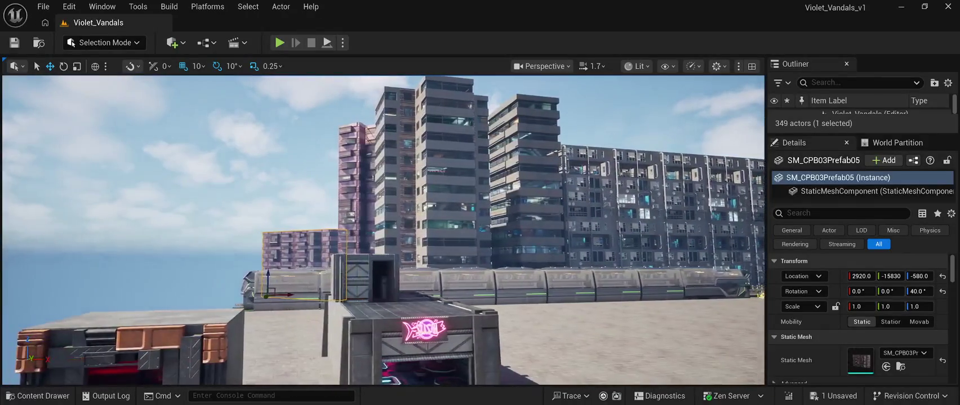
{"action": "left_click", "coordinate": [355, 169]}
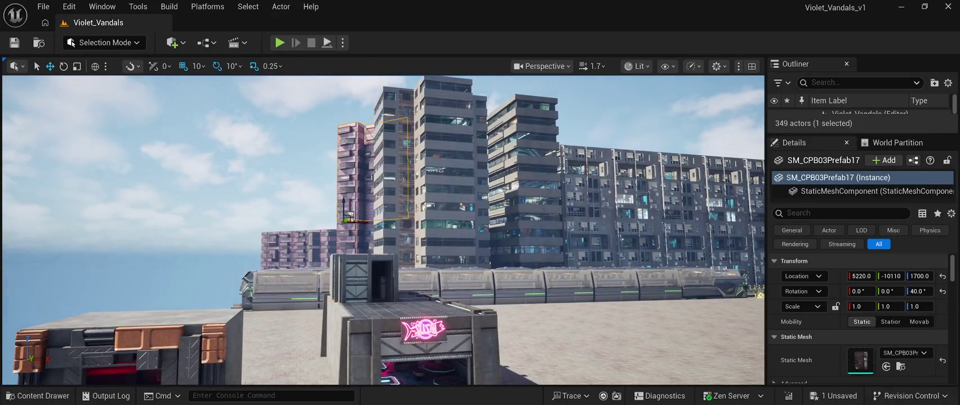
Add the sign frame to the pink tower selection and slide both along X to 7640
{"action": "left_click", "coordinate": [375, 212], "text": "ctrl"}
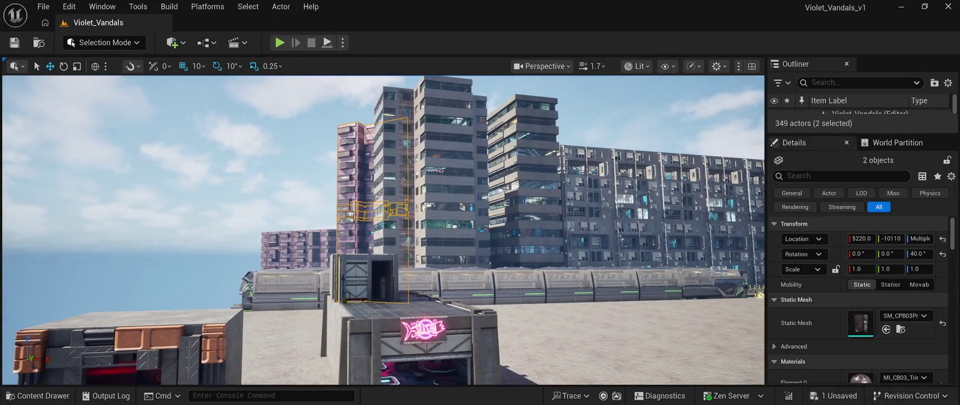
{"action": "left_click_drag", "start_coordinate": [362, 298], "coordinate": [451, 299]}
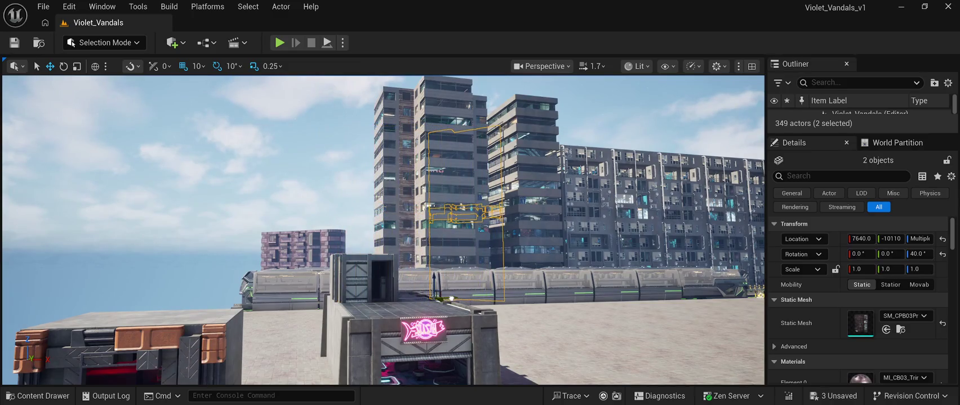
{"action": "left_click", "coordinate": [453, 296]}
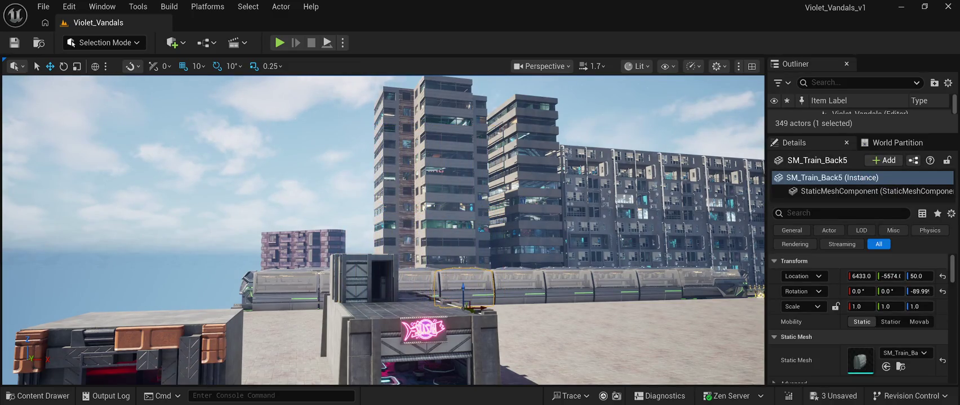
{"action": "left_click", "coordinate": [305, 169]}
{"action": "key", "text": "d"}
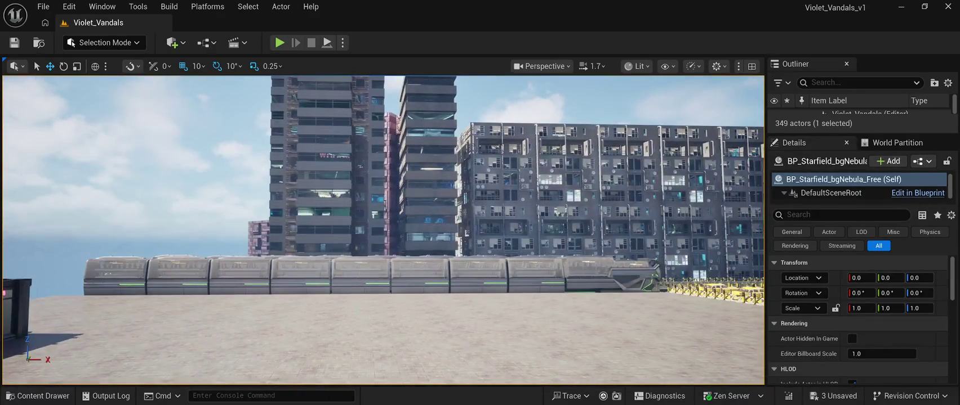
Select the three pieces of the tall tower and move them to the right
{"action": "left_click", "coordinate": [404, 157], "text": "ctrl"}
{"action": "left_click", "coordinate": [404, 199], "text": "ctrl"}
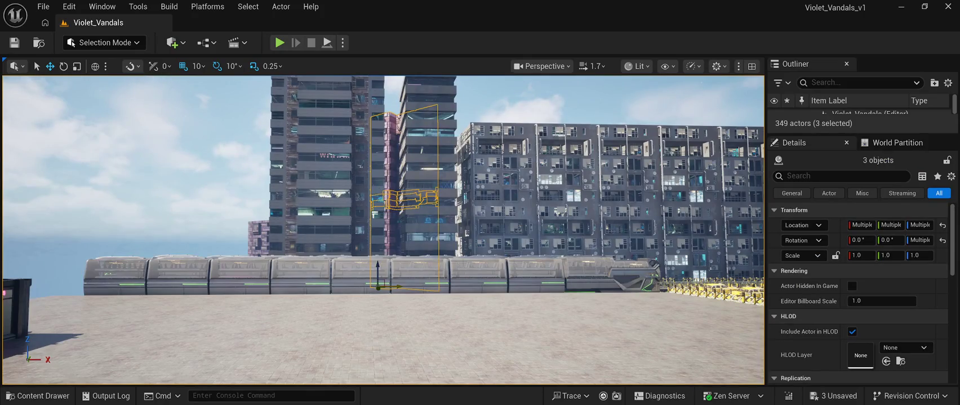
{"action": "left_click_drag", "start_coordinate": [397, 285], "coordinate": [799, 282]}
{"action": "key", "text": "d"}
{"action": "mouse_move", "coordinate": [459, 284]}
{"action": "left_mouse_down"}
{"action": "mouse_move", "coordinate": [596, 293]}
{"action": "mouse_move", "coordinate": [596, 285]}
{"action": "left_mouse_up"}
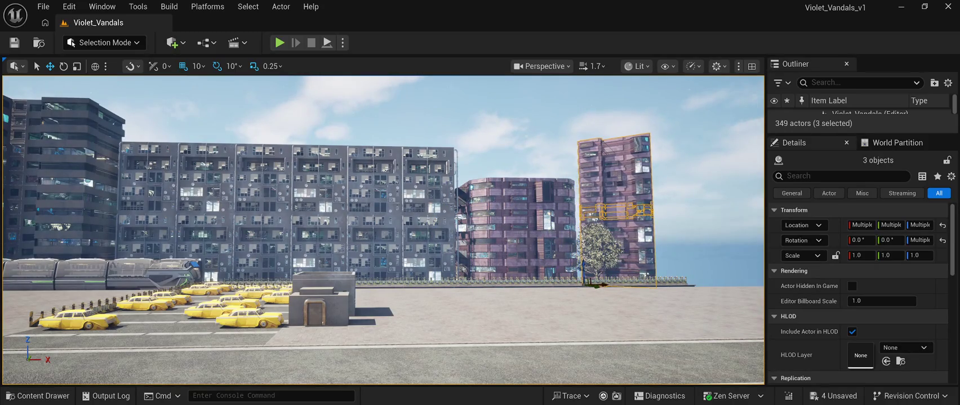
Rotate the tall tower about -50° and fit it, slightly lowered, against the purple building
{"action": "key", "text": "e"}
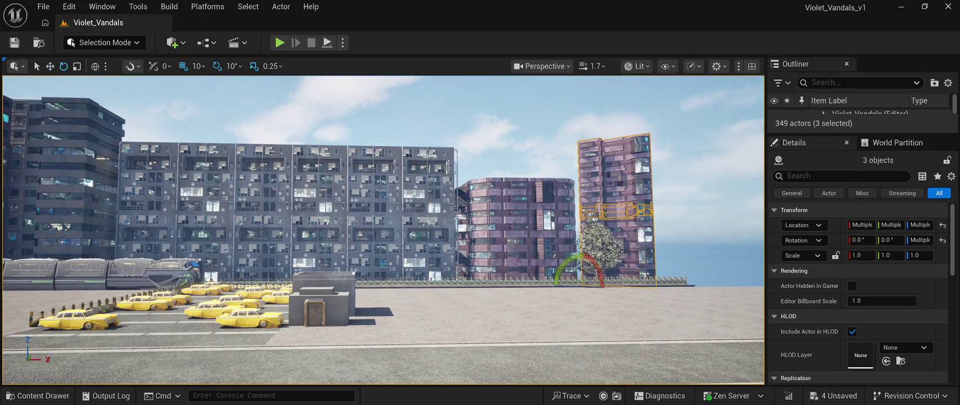
{"action": "key", "text": "d"}
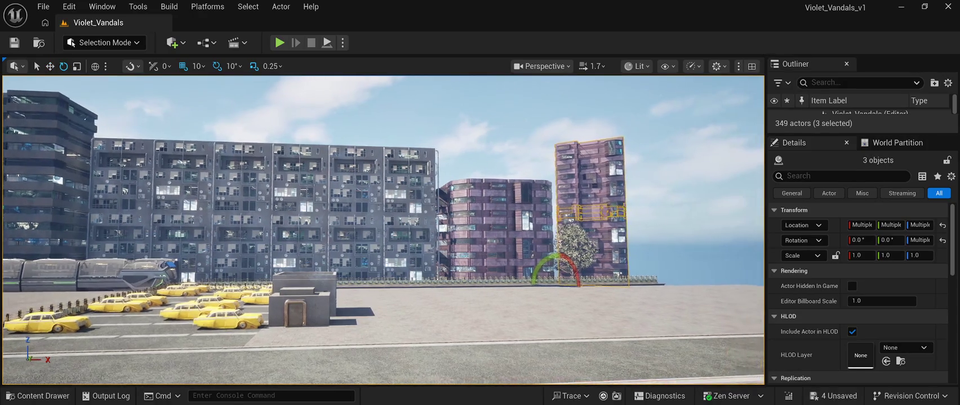
{"action": "left_click_drag", "start_coordinate": [574, 267], "coordinate": [540, 274]}
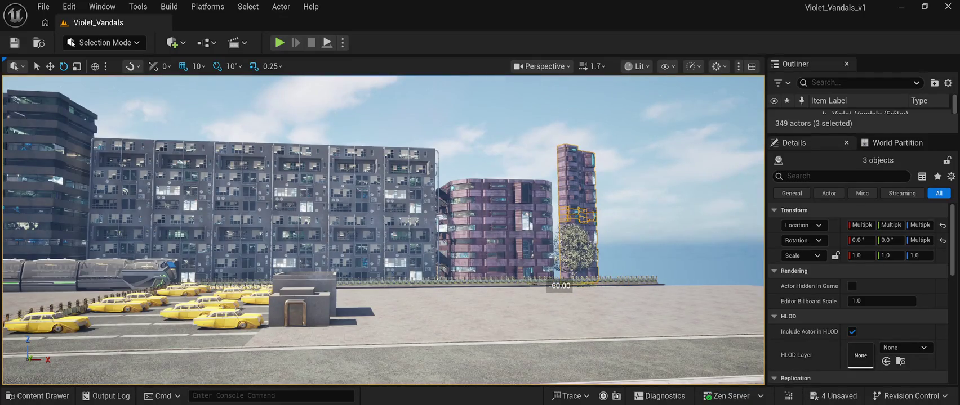
{"action": "key", "text": "w"}
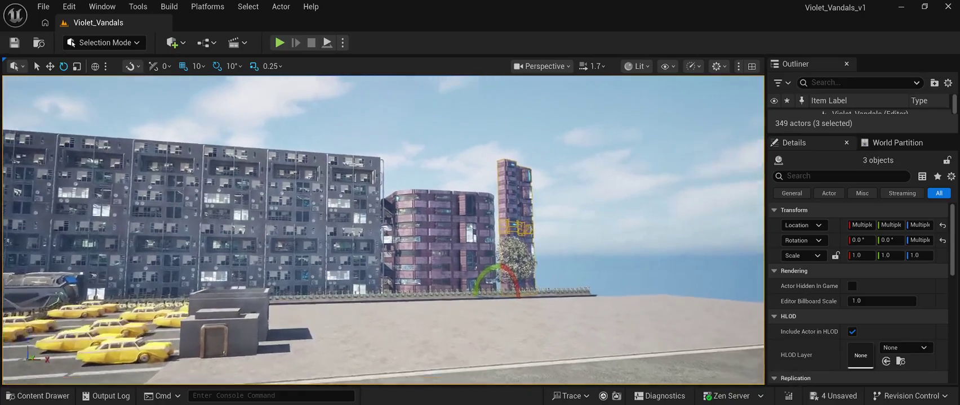
{"action": "key", "text": "w"}
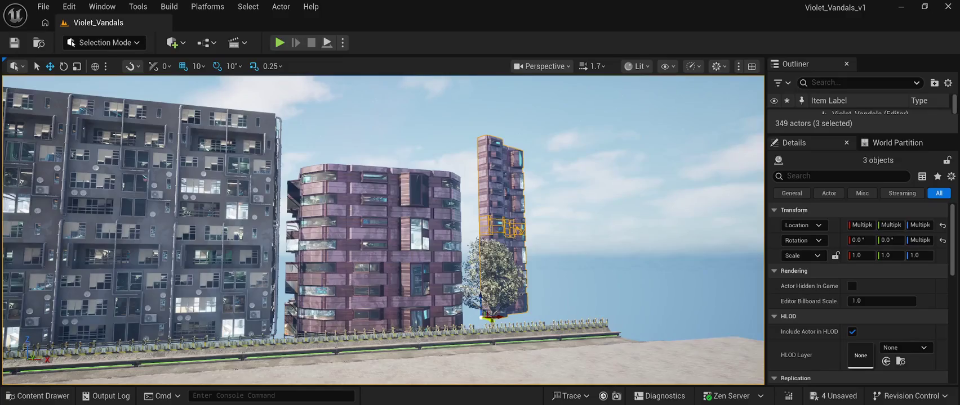
{"action": "left_click_drag", "start_coordinate": [484, 316], "coordinate": [428, 319]}
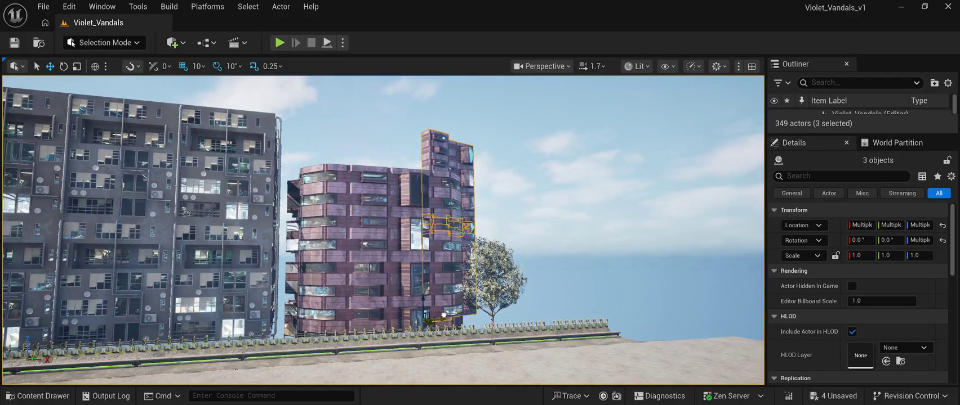
{"action": "mouse_move", "coordinate": [428, 318]}
{"action": "left_mouse_down"}
{"action": "mouse_move", "coordinate": [443, 347]}
{"action": "mouse_move", "coordinate": [523, 369]}
{"action": "mouse_move", "coordinate": [451, 354]}
{"action": "left_mouse_up"}
{"action": "mouse_move", "coordinate": [374, 297]}
{"action": "left_mouse_down"}
{"action": "mouse_move", "coordinate": [337, 297]}
{"action": "mouse_move", "coordinate": [349, 295]}
{"action": "left_mouse_up"}
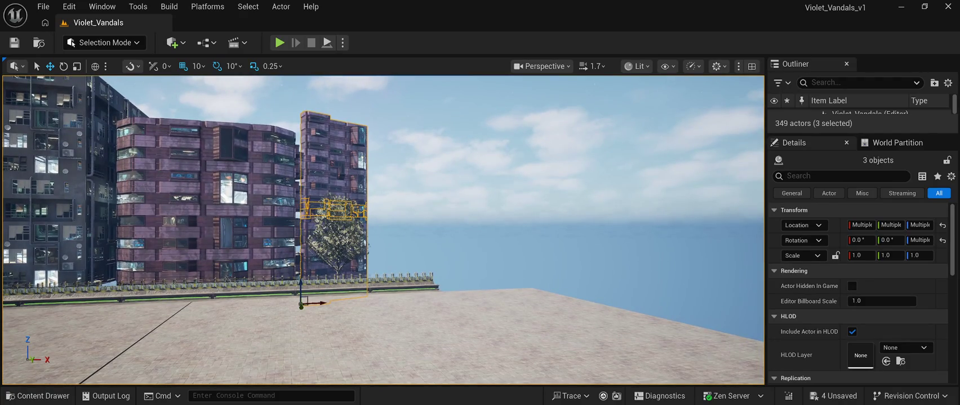
Delete the tall tower and fly over toward the pink-lit building by the wall
{"action": "key", "text": "Delete"}
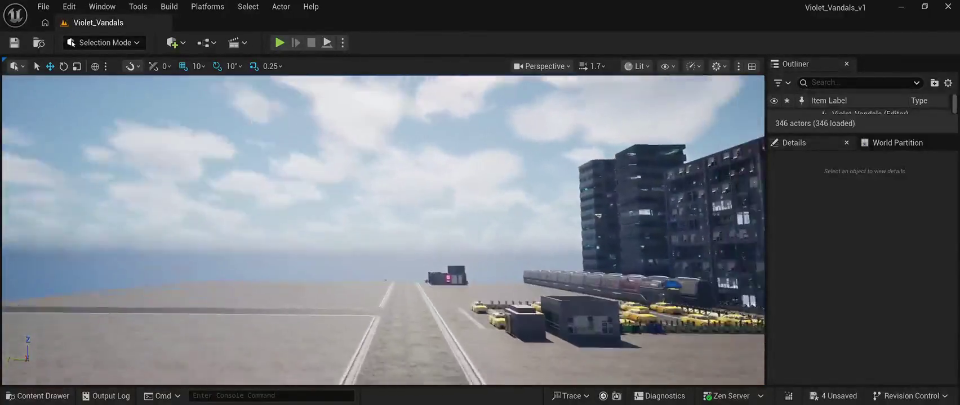
{"action": "key", "text": "w"}
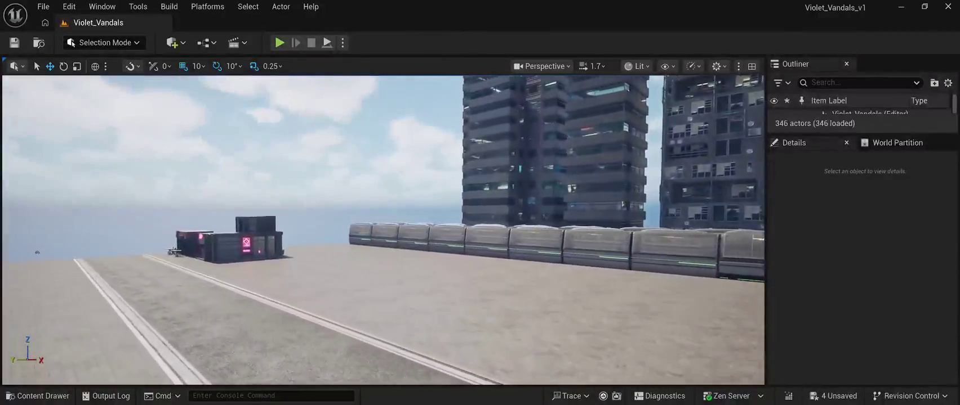
{"action": "key", "text": "w"}
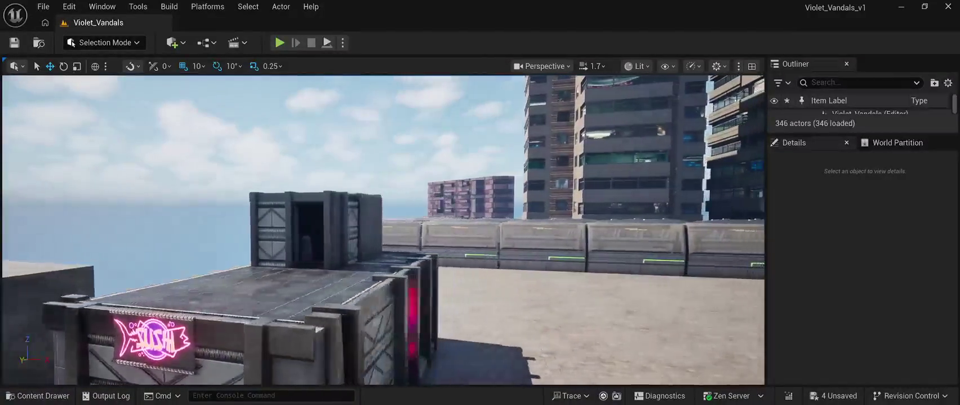
Bring the purple Prefab05 tower toward the train line along Y and rotate it from 40° to 10°
{"action": "left_click", "coordinate": [459, 197]}
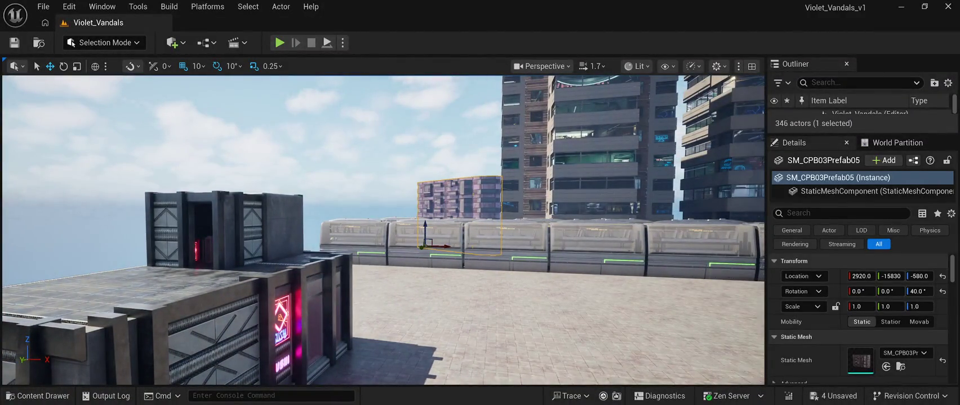
{"action": "left_click_drag", "start_coordinate": [422, 248], "coordinate": [388, 259]}
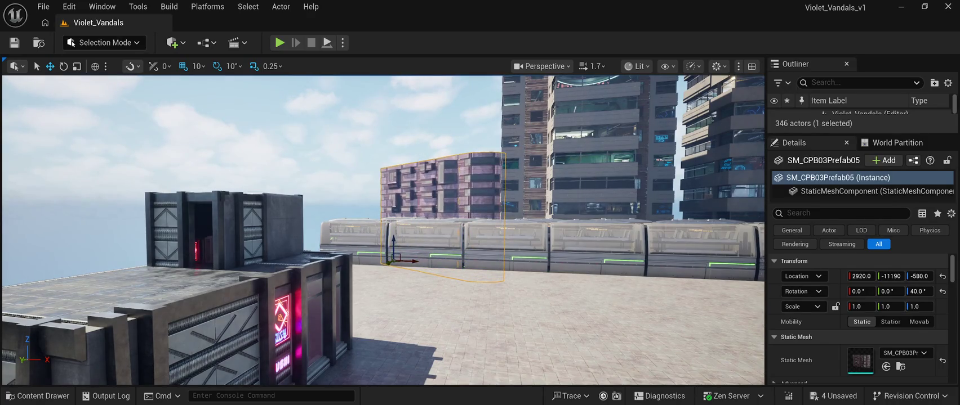
{"action": "key", "text": "w"}
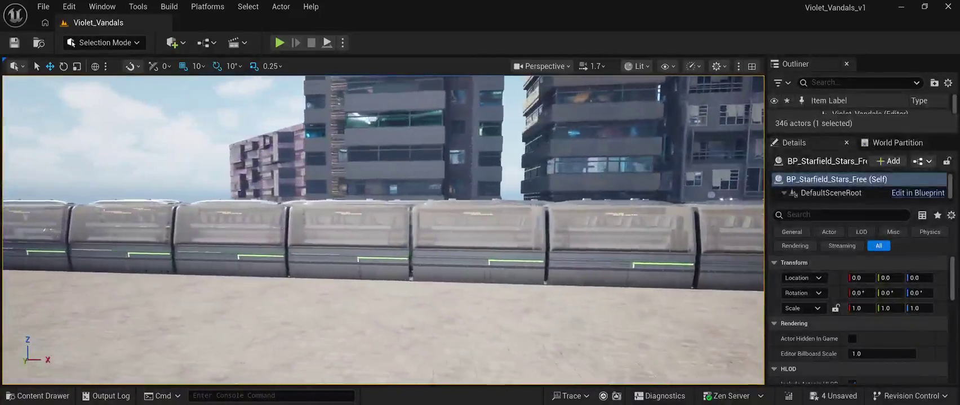
{"action": "key", "text": "ctrl+z"}
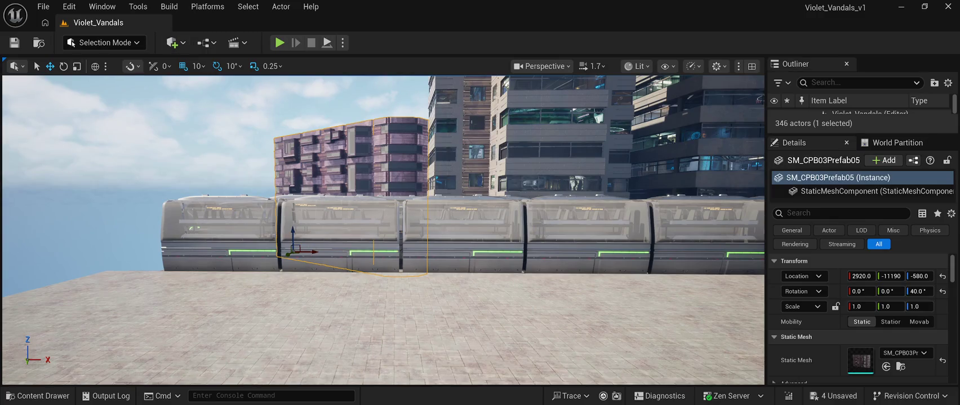
{"action": "left_click", "coordinate": [63, 66]}
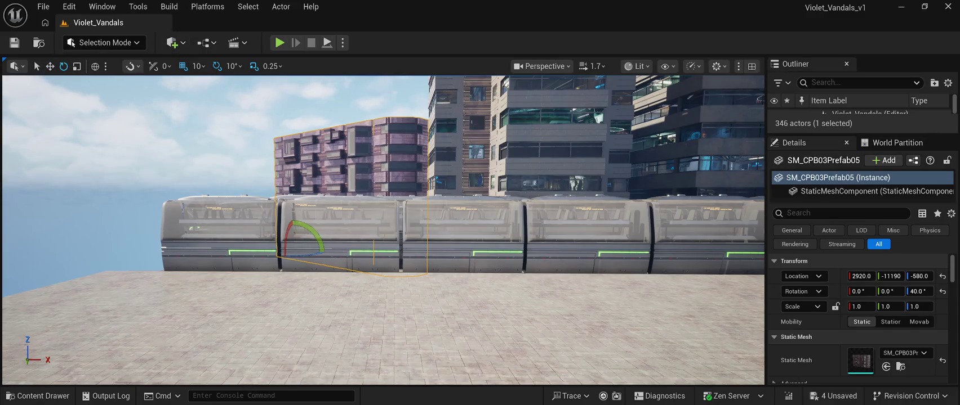
{"action": "left_click_drag", "start_coordinate": [313, 237], "coordinate": [284, 253]}
Slide the Prefab05 tower along X to 2740 and save the level
{"action": "left_click_drag", "start_coordinate": [394, 281], "coordinate": [304, 282]}
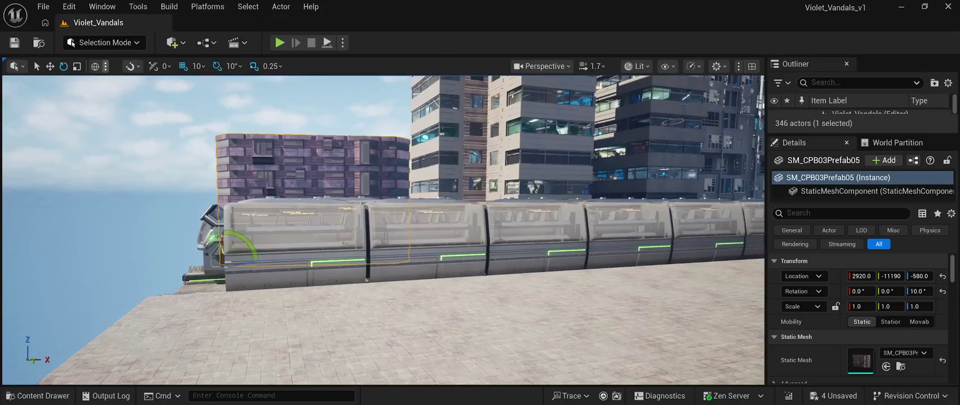
{"action": "key", "text": "w"}
{"action": "left_click_drag", "start_coordinate": [245, 261], "coordinate": [202, 270]}
{"action": "key", "text": "ctrl+s"}
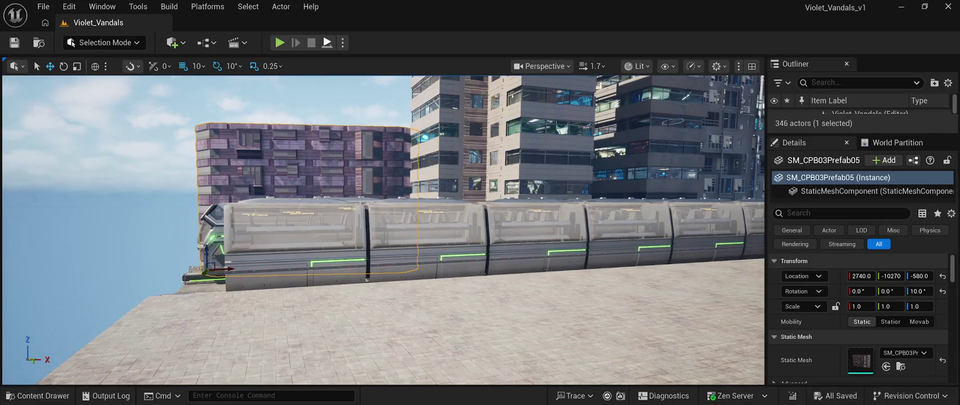
{"action": "key", "text": "alt+p"}
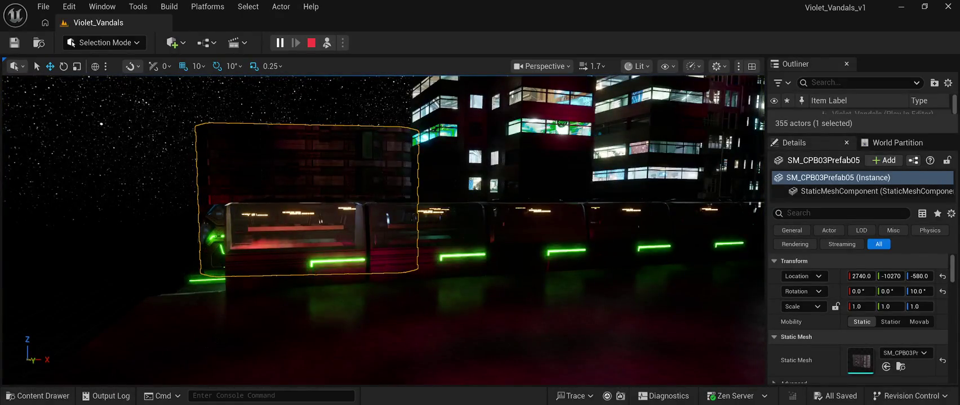
Stop the play test, save, play again to check the night-lit tower, then return to the editor
{"action": "key", "text": "Escape"}
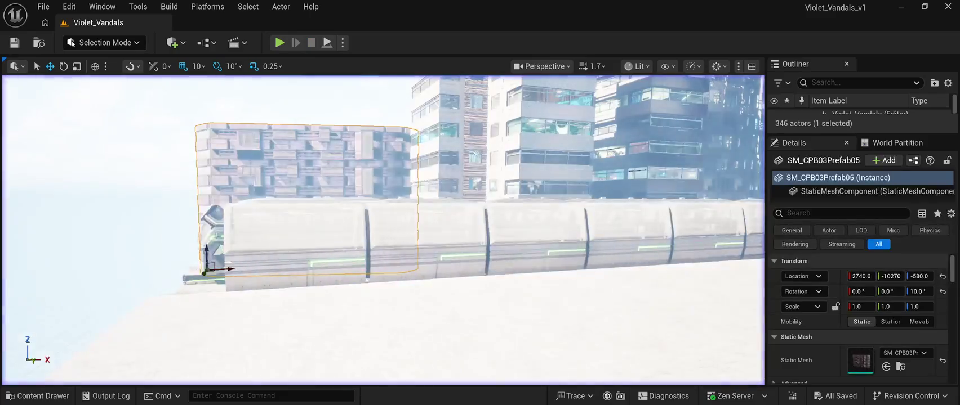
{"action": "scroll", "coordinate": [857, 318], "scroll_direction": "down", "scroll_amount": 3}
{"action": "scroll", "coordinate": [858, 319], "scroll_direction": "down", "scroll_amount": 2}
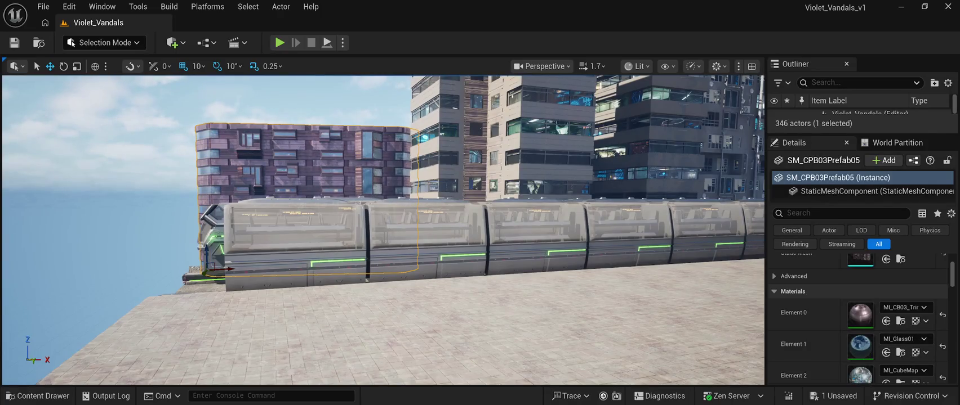
{"action": "key", "text": "ctrl+s"}
{"action": "key", "text": "alt+p"}
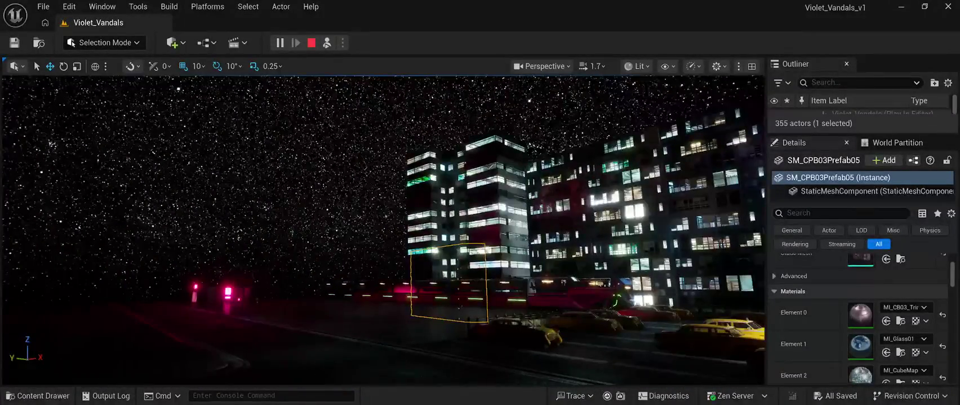
{"action": "key", "text": "Escape"}
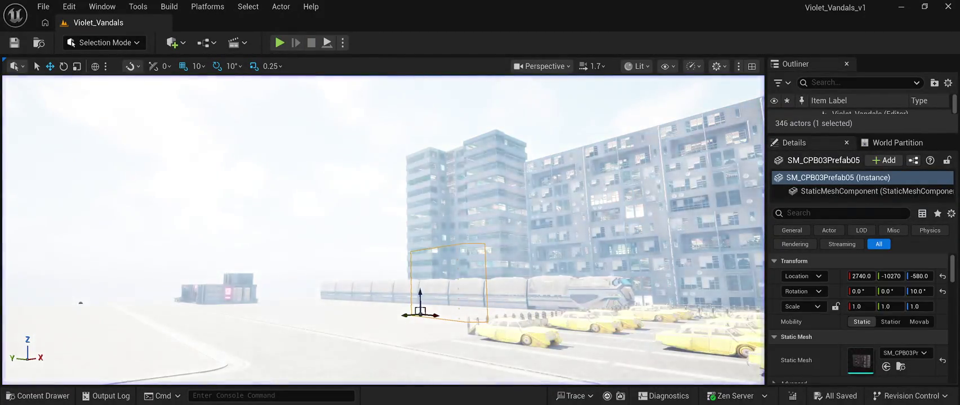
{"action": "key", "text": "Down"}
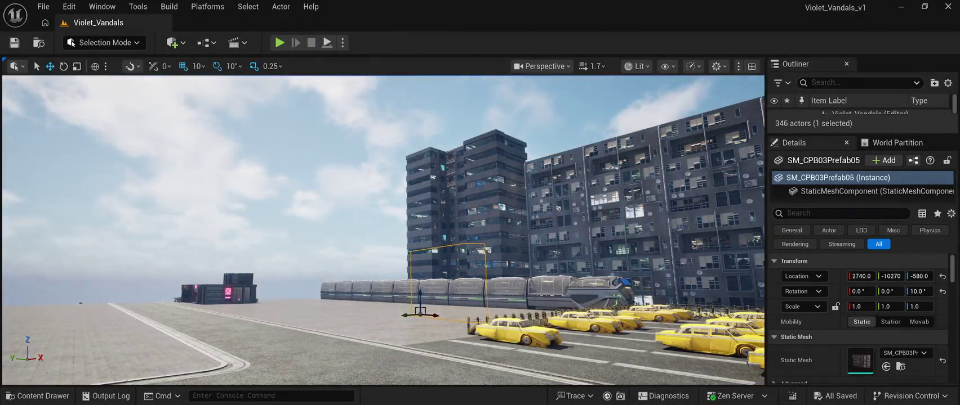
{"action": "key", "text": "Left"}
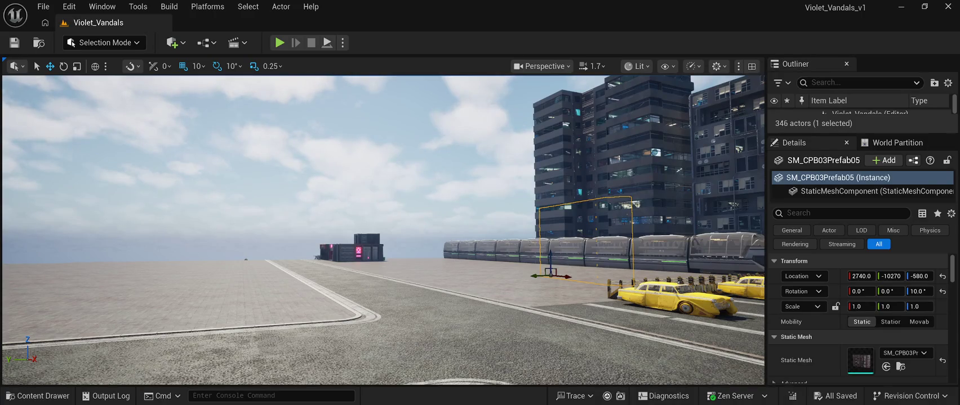
{"action": "left_click_drag", "start_coordinate": [862, 134], "coordinate": [861, 331]}
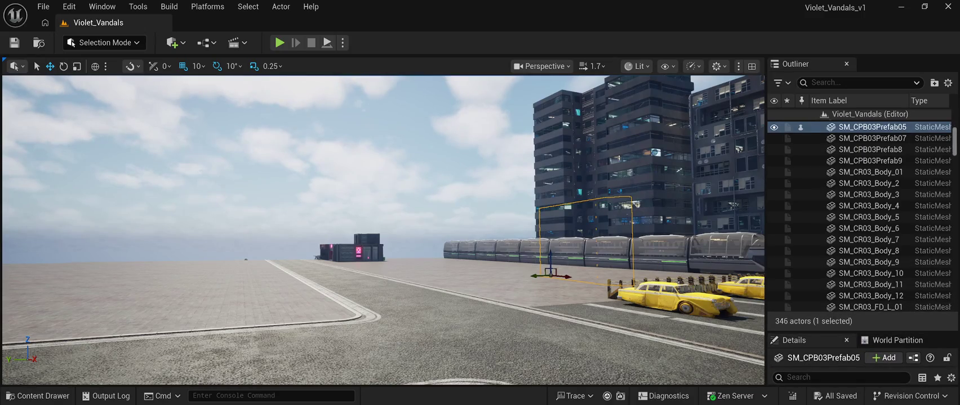
Select BP_Starfield_Stars_Free and filter the Outliner by 'BP'
{"action": "scroll", "coordinate": [862, 214], "scroll_direction": "up", "scroll_amount": 5}
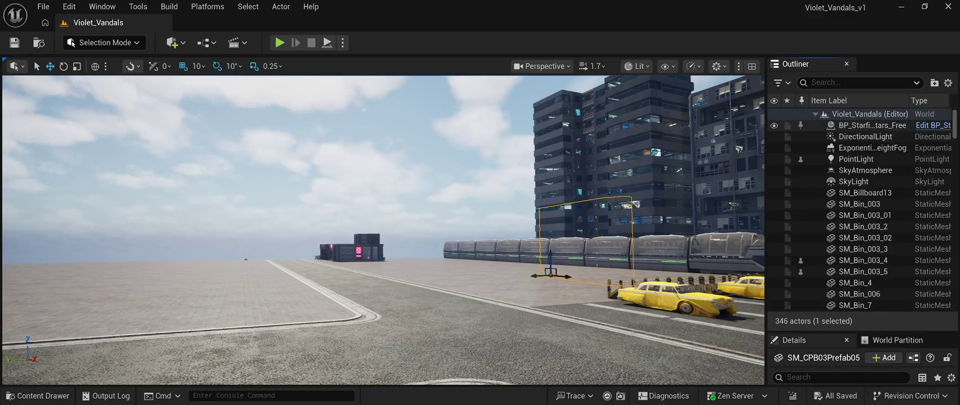
{"action": "left_click", "coordinate": [872, 125]}
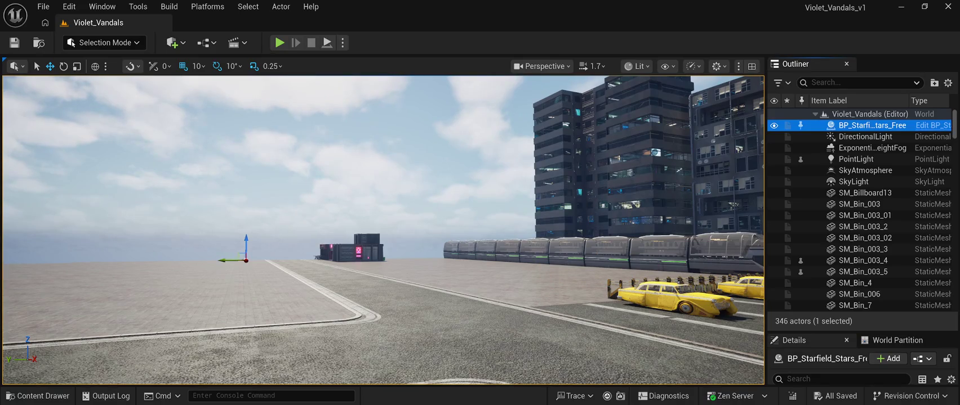
{"action": "left_click", "coordinate": [856, 82]}
{"action": "type", "text": "BP"}
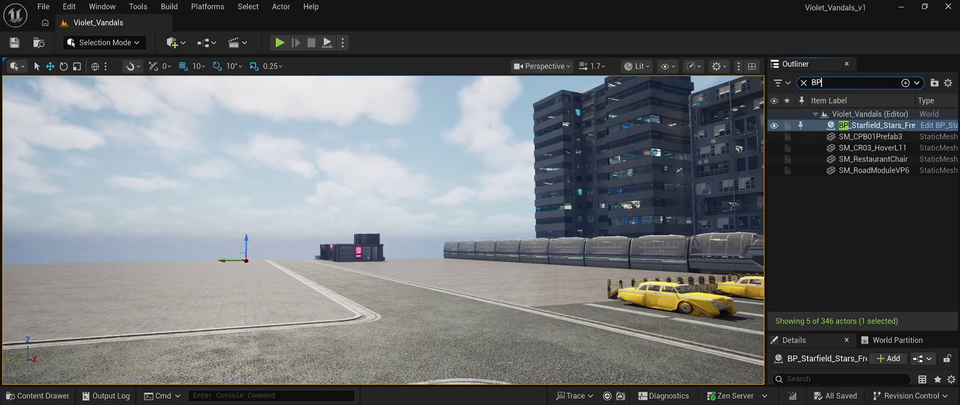
Drag BP_Starfield_bgNebula_Free from StarfieldFree > BluePrint into the viewport
{"action": "left_click", "coordinate": [38, 396]}
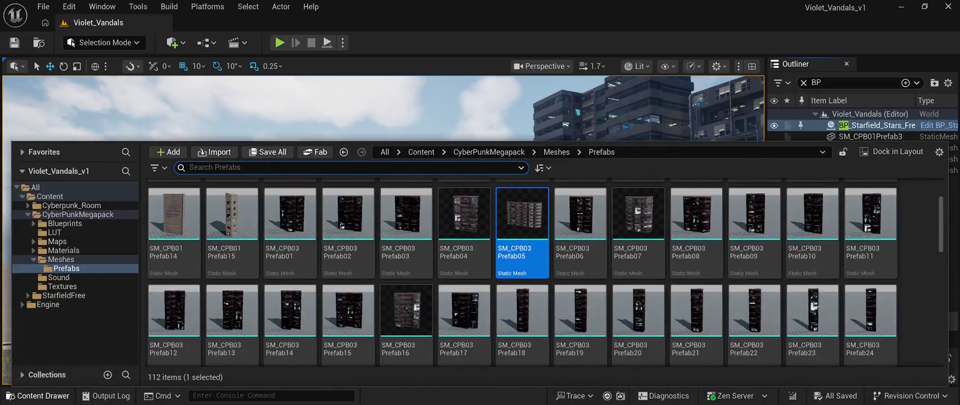
{"action": "left_click", "coordinate": [65, 224]}
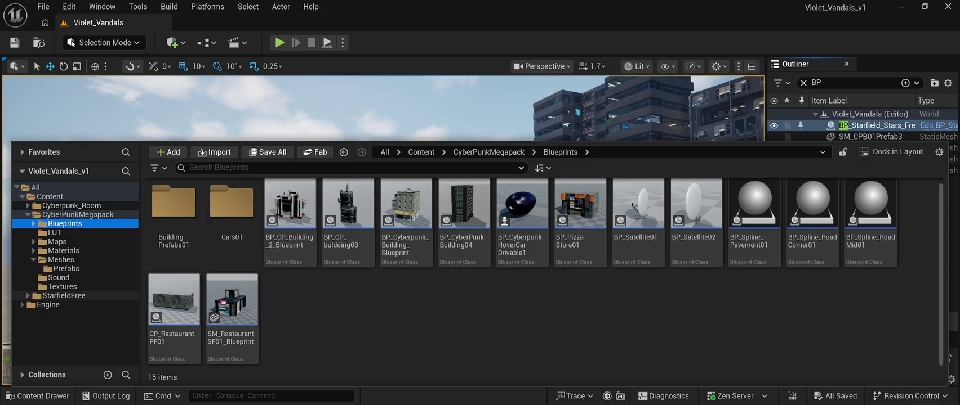
{"action": "left_click", "coordinate": [27, 295]}
{"action": "left_click", "coordinate": [63, 305]}
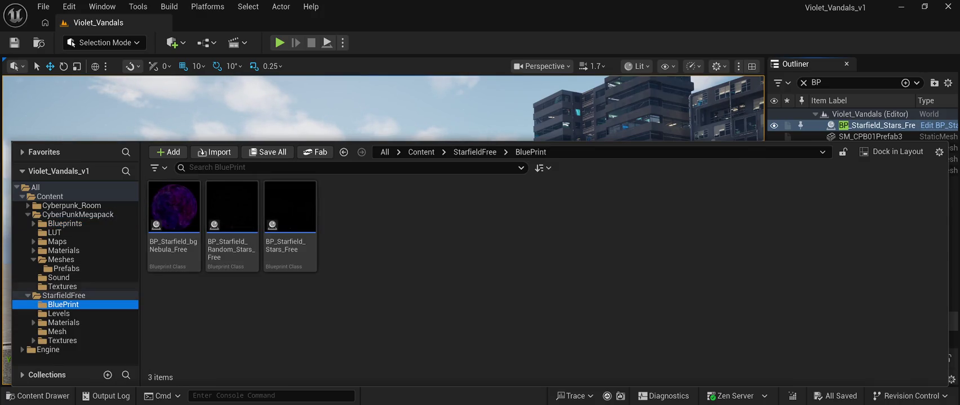
{"action": "left_click", "coordinate": [174, 225]}
{"action": "mouse_move", "coordinate": [174, 226]}
{"action": "left_mouse_down"}
{"action": "mouse_move", "coordinate": [167, 140]}
{"action": "mouse_move", "coordinate": [143, 167]}
{"action": "mouse_move", "coordinate": [159, 208]}
{"action": "left_mouse_up"}
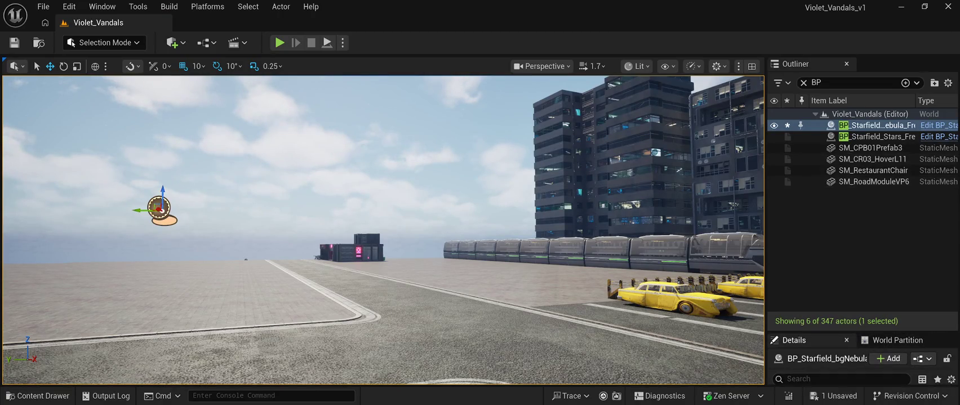
Reset the nebula's location to 0, 0, 0 and play the level under the purple nebula sky
{"action": "left_click_drag", "start_coordinate": [862, 333], "coordinate": [861, 200]}
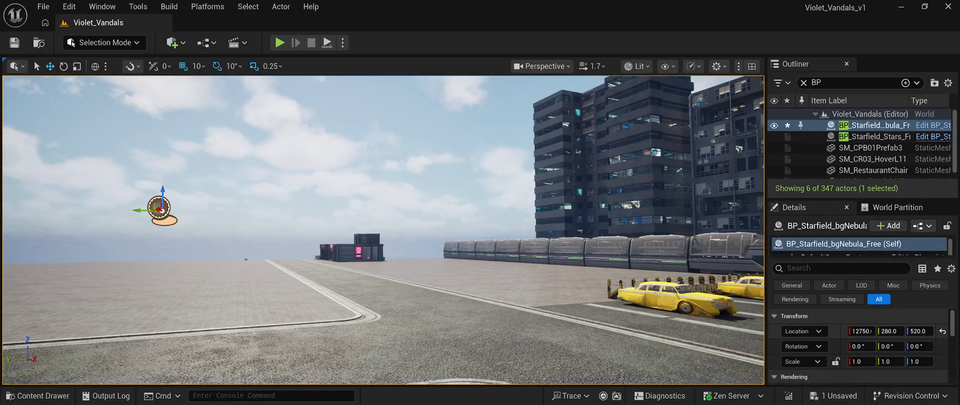
{"action": "left_click", "coordinate": [942, 332]}
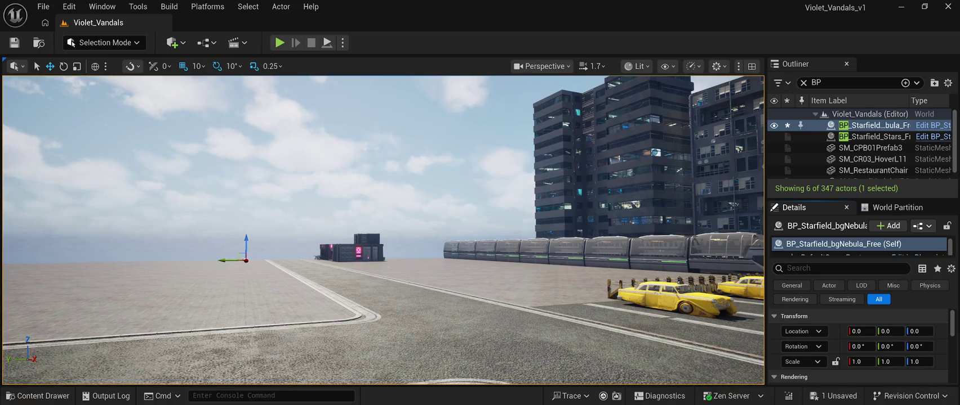
{"action": "key", "text": "alt+p"}
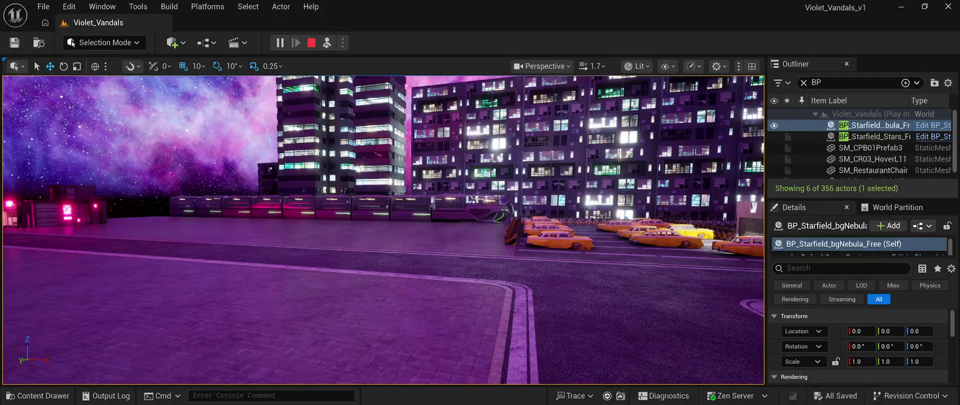
{"action": "key", "text": "Escape"}
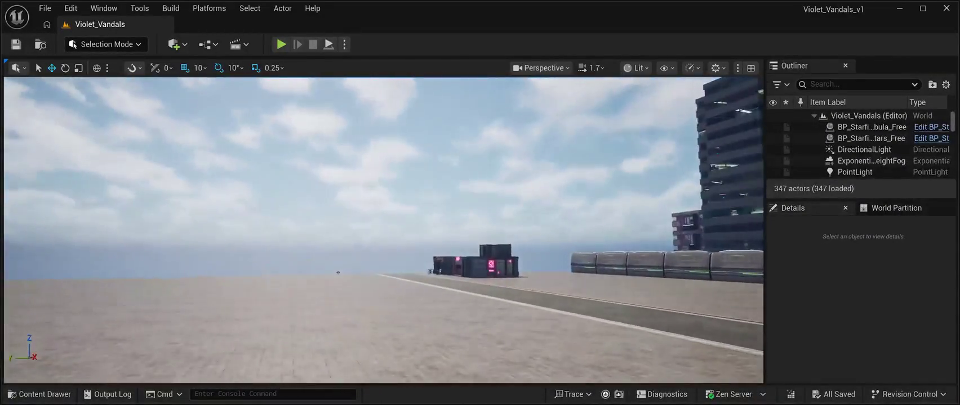
{"action": "key", "text": "alt+p"}
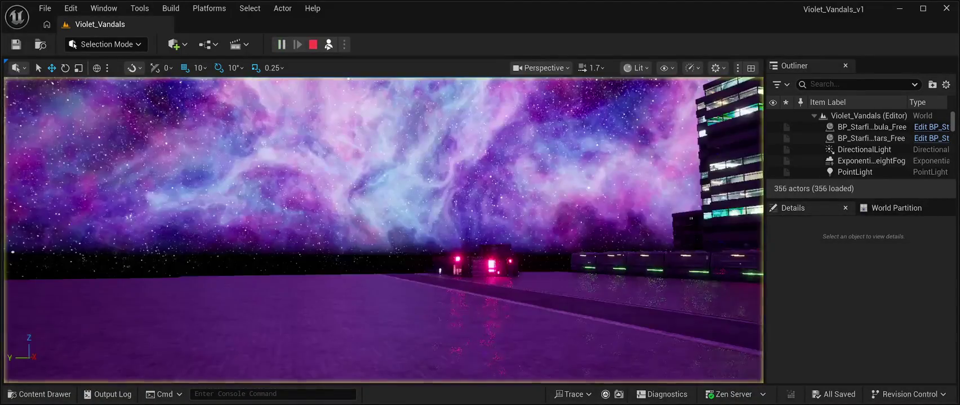